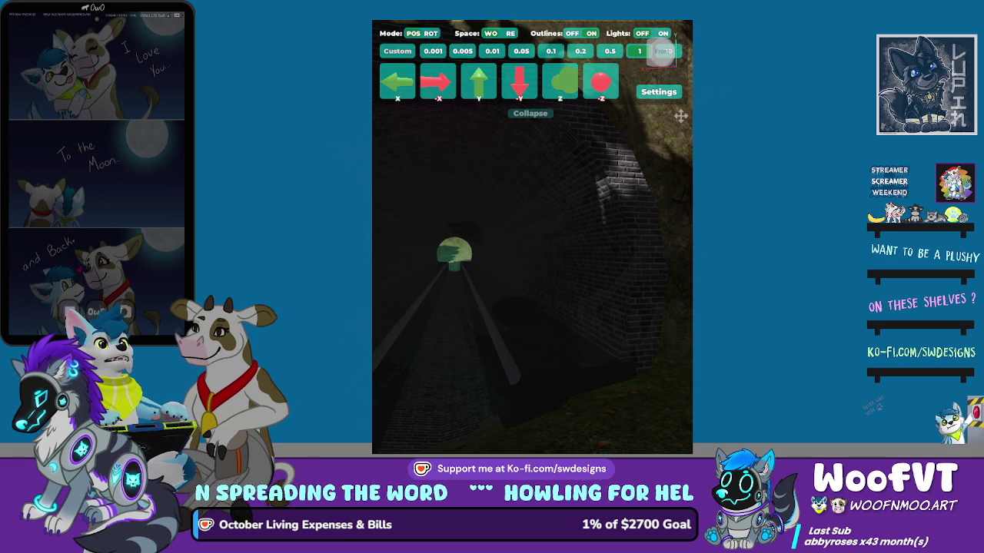
- Enlarge the game view around the brick tunnel entrance and select the tunnel
left_click(661, 52)
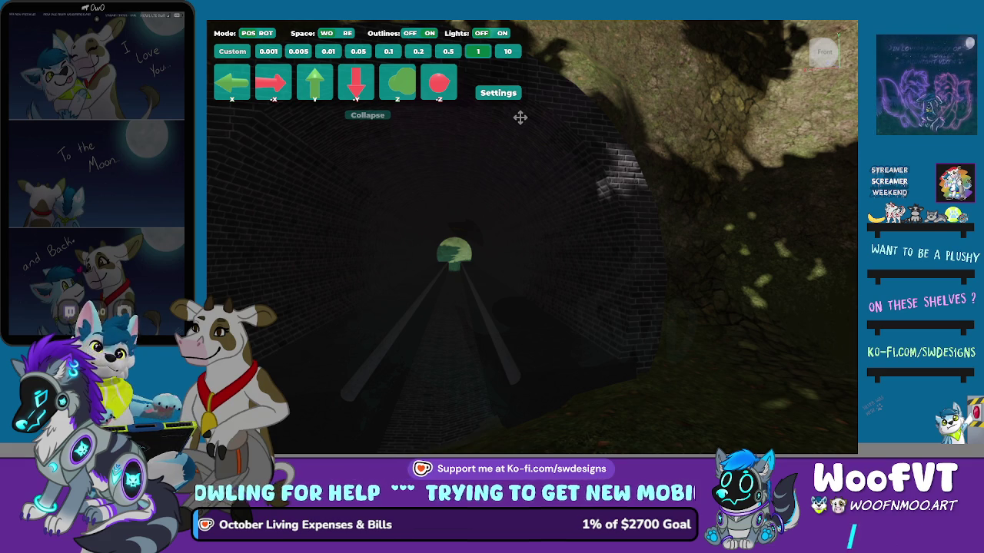
left_click(520, 116)
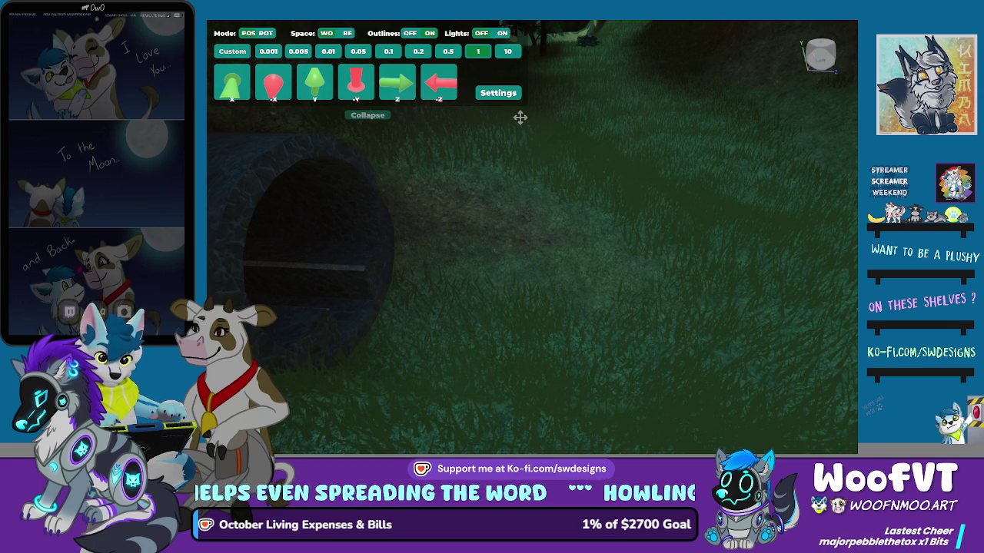
- Start placing a new part beside the embedded tunnel pipe
left_click(520, 117)
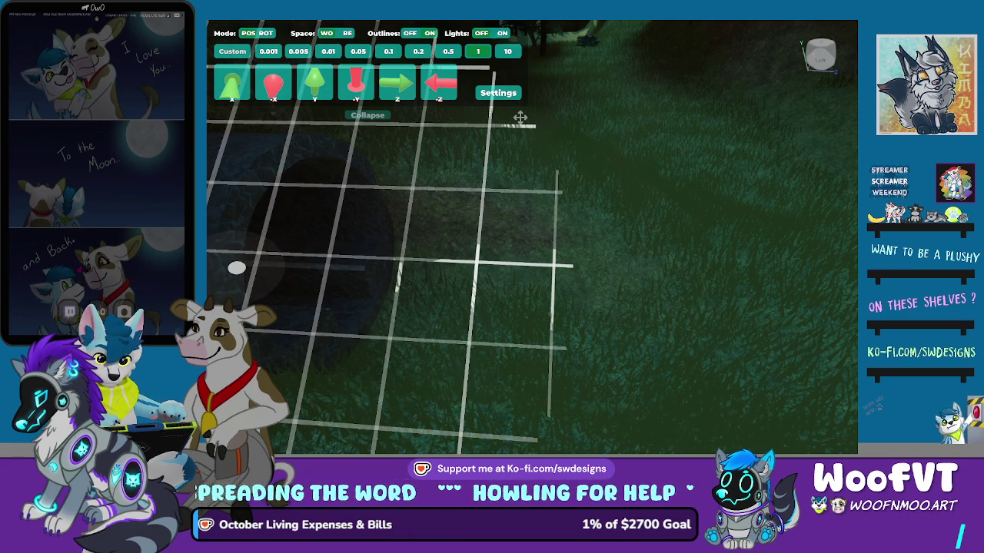
- Drag the water placeholder block onto the rocky ground near the pipe mouth
mouse_move(236, 268)
left_mouse_down()
mouse_move(377, 307)
mouse_move(410, 332)
mouse_move(472, 334)
mouse_move(340, 345)
mouse_move(527, 341)
mouse_move(511, 333)
mouse_move(617, 307)
mouse_move(598, 302)
mouse_move(530, 415)
mouse_move(531, 338)
mouse_move(577, 331)
mouse_move(569, 342)
mouse_move(510, 345)
mouse_move(571, 345)
mouse_move(587, 332)
mouse_move(525, 331)
mouse_move(586, 331)
mouse_move(551, 320)
mouse_move(518, 326)
mouse_move(292, 255)
mouse_move(296, 231)
left_mouse_up()
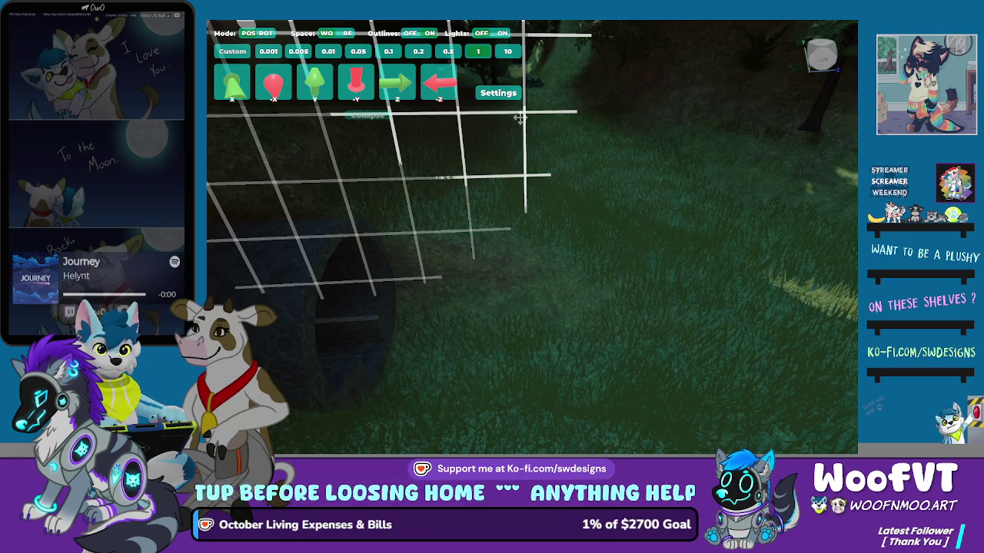
mouse_move(448, 323)
left_mouse_down()
mouse_move(405, 358)
mouse_move(453, 378)
mouse_move(451, 362)
mouse_move(475, 361)
mouse_move(505, 323)
mouse_move(418, 328)
mouse_move(661, 309)
mouse_move(640, 342)
left_mouse_up()
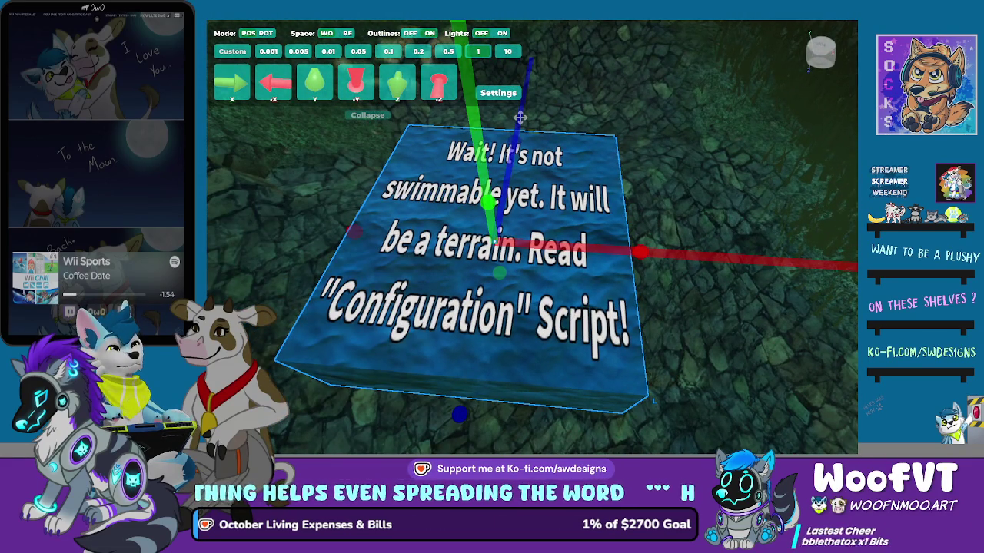
- Deselect the water sign block before painting the stream
left_click(520, 117)
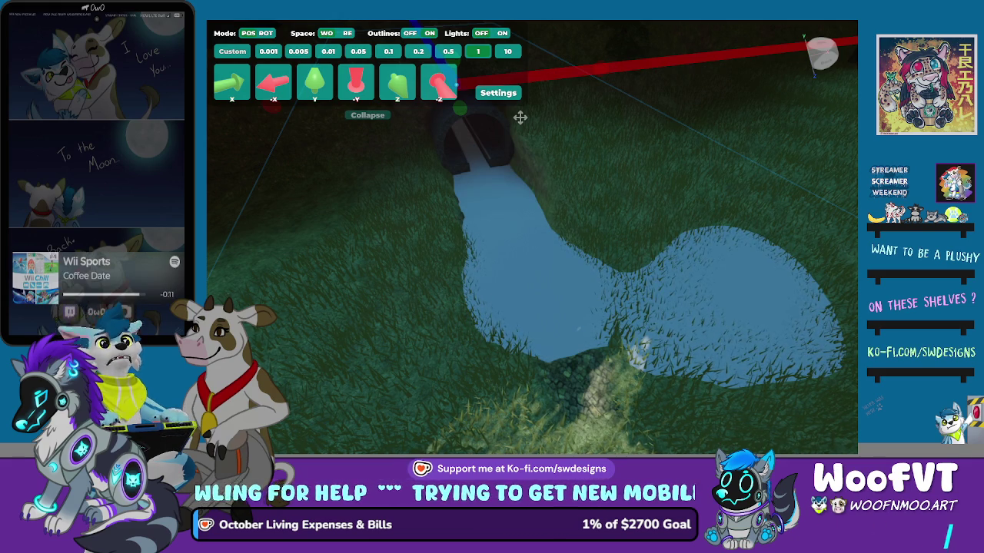
mouse_move(356, 82)
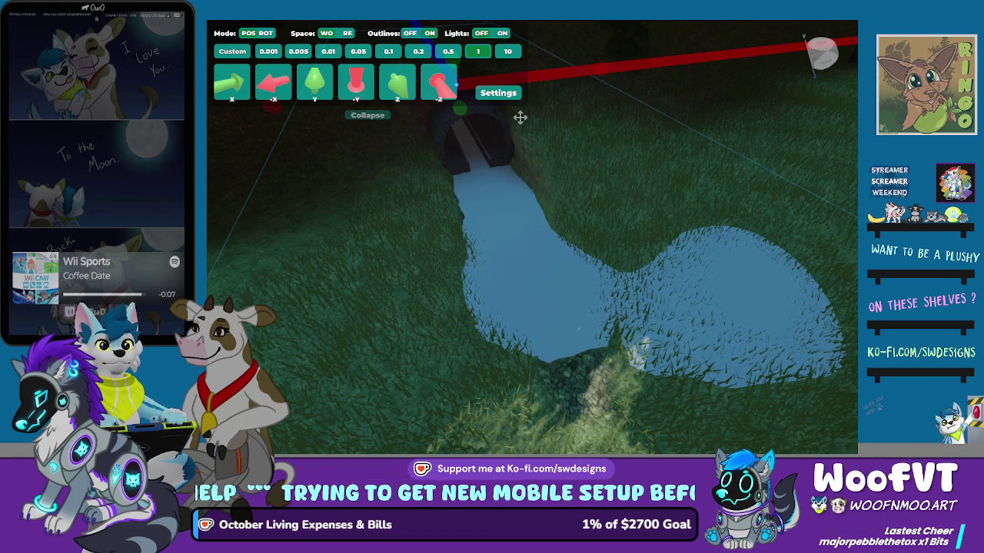
scroll(520, 117, "up", 2)
key("d")
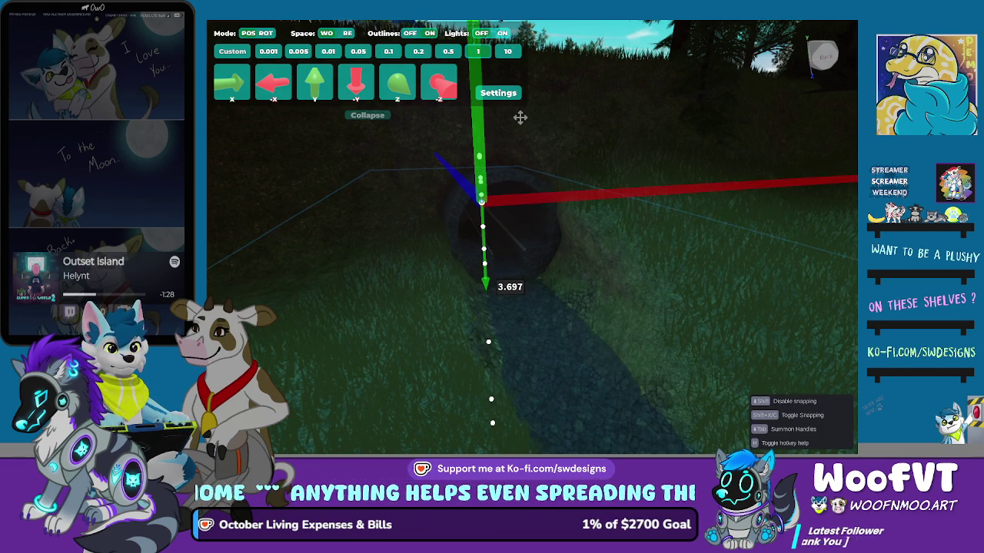
key("s")
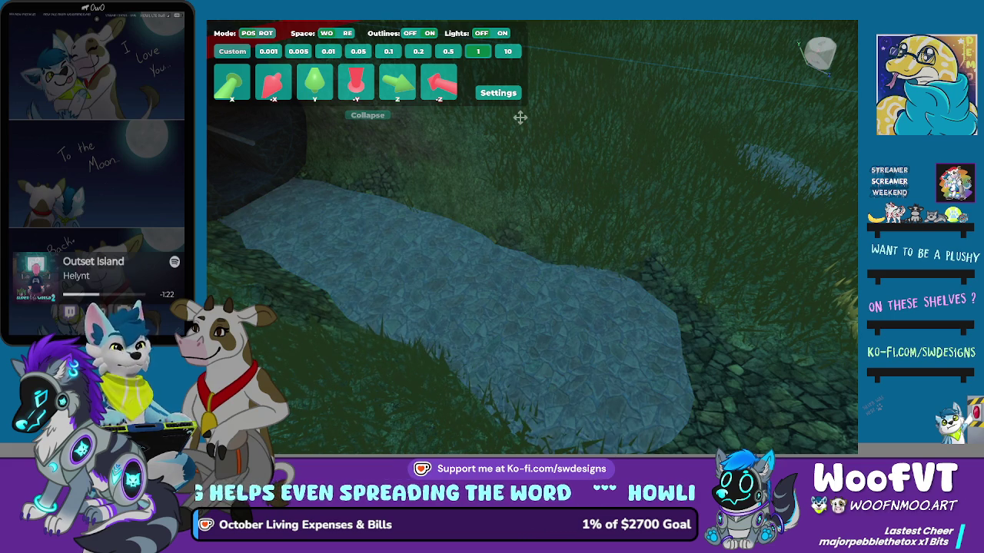
key("d")
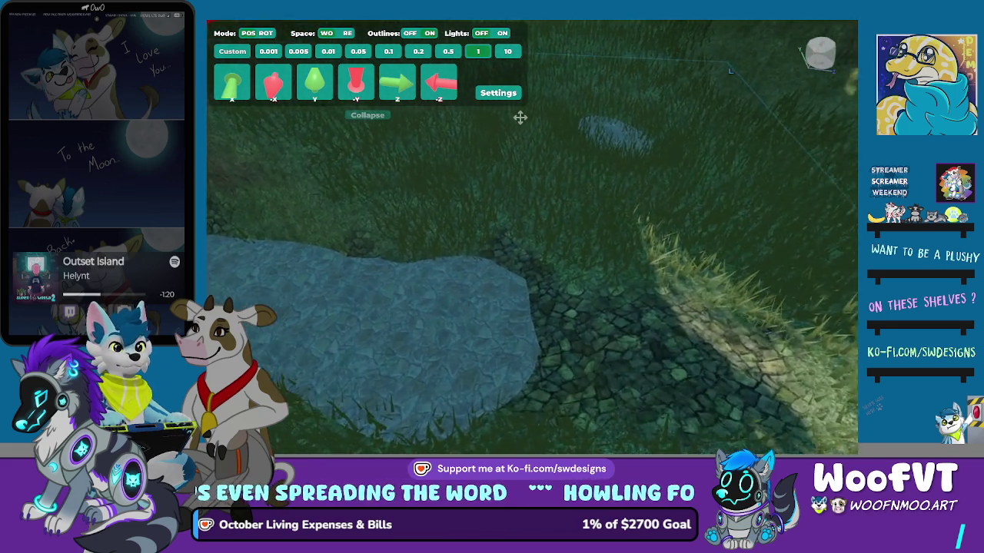
key("a")
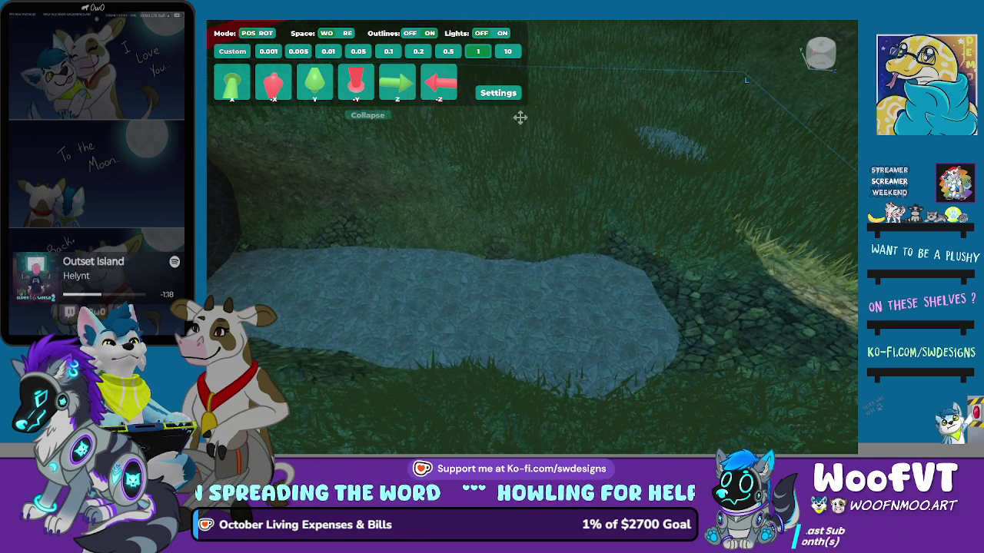
key("f")
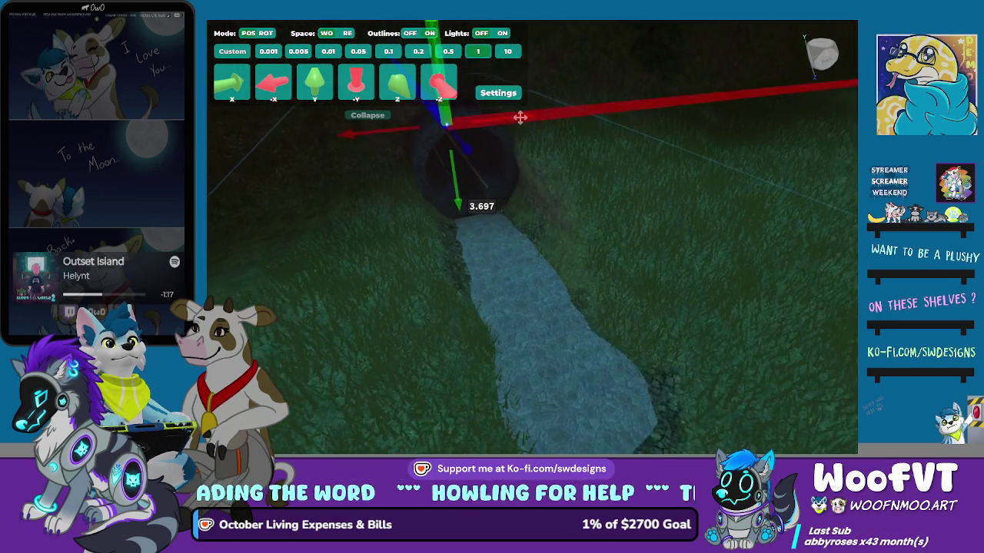
key("w")
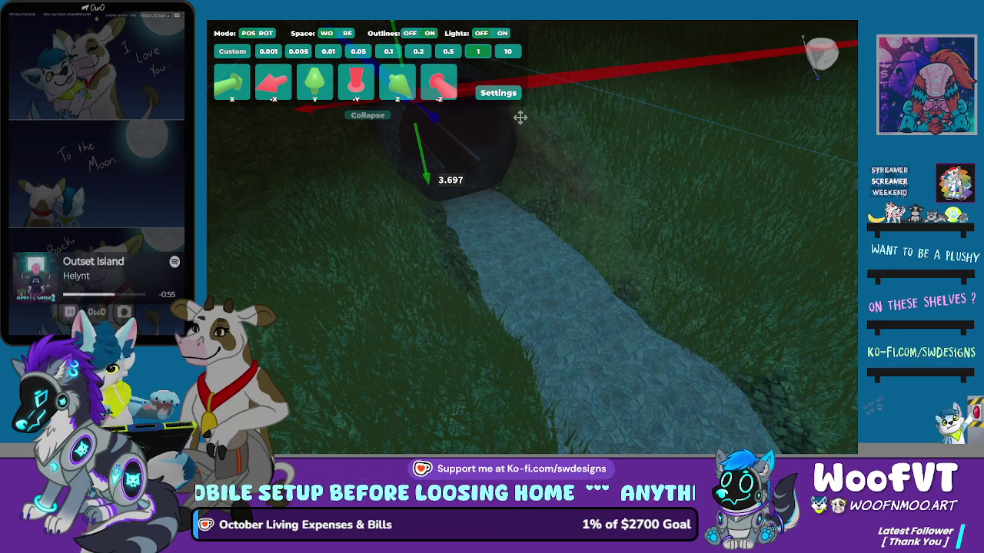
key("s")
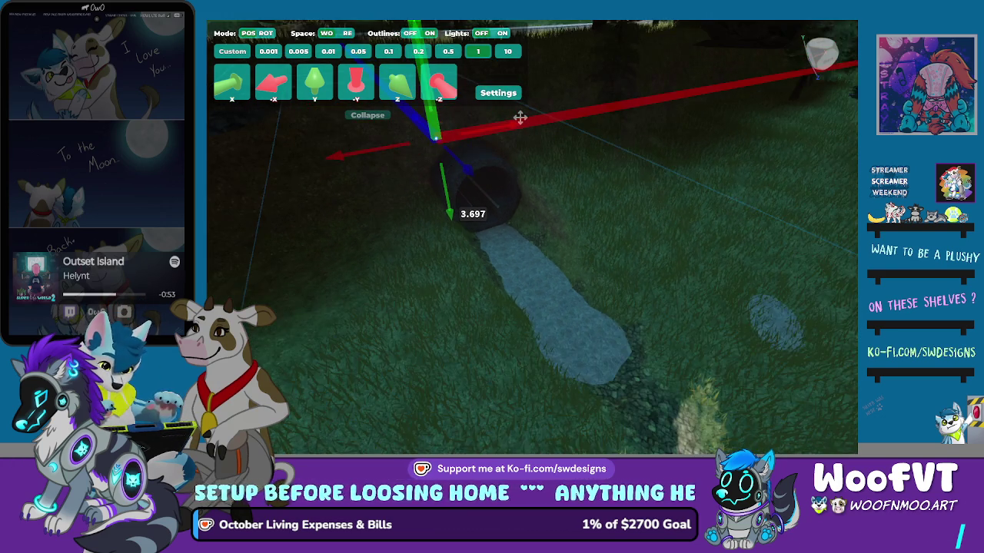
key("w")
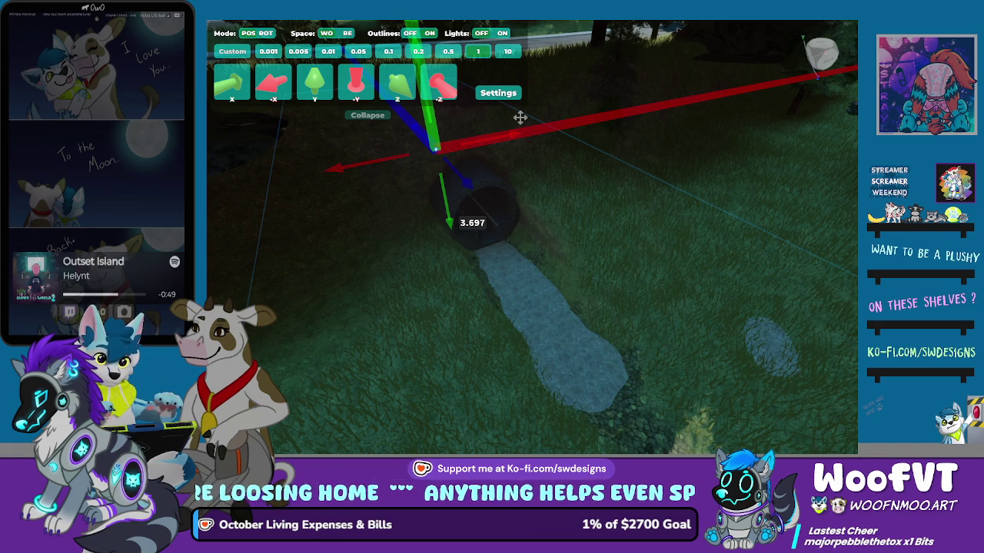
key("s")
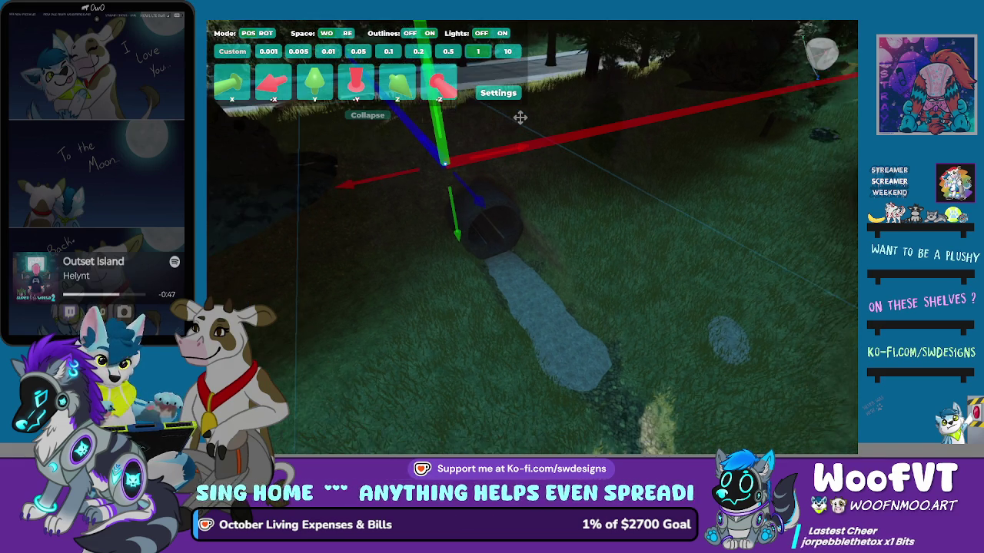
key("q")
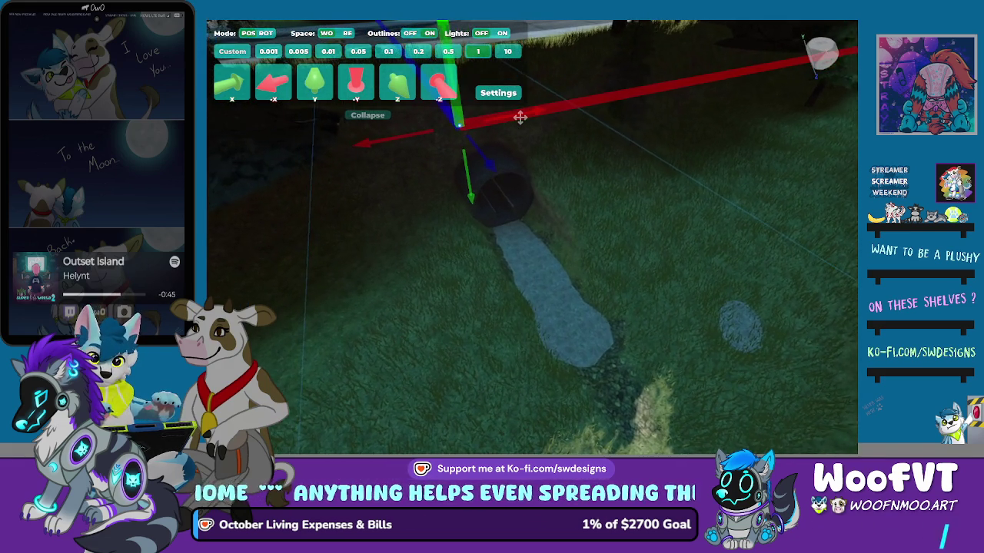
key("d")
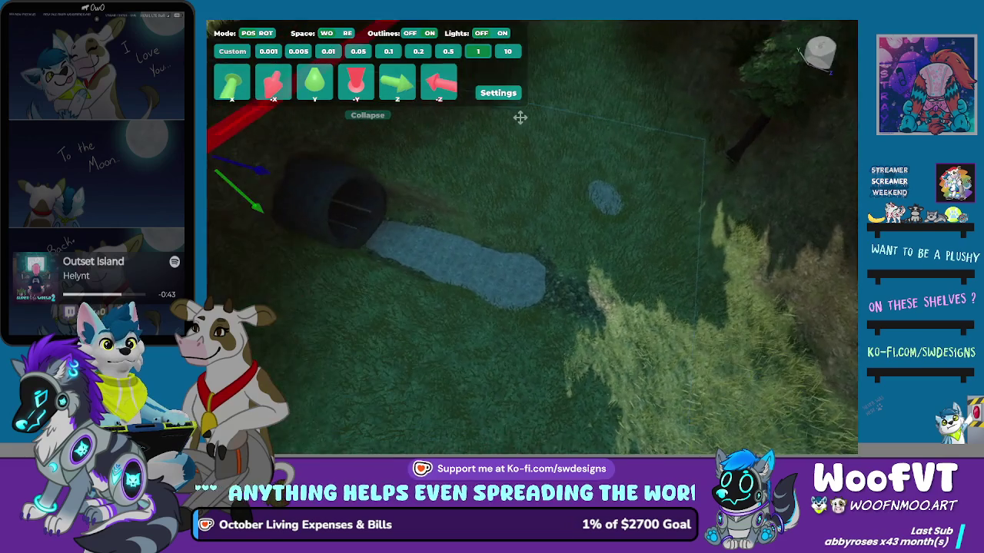
key("w")
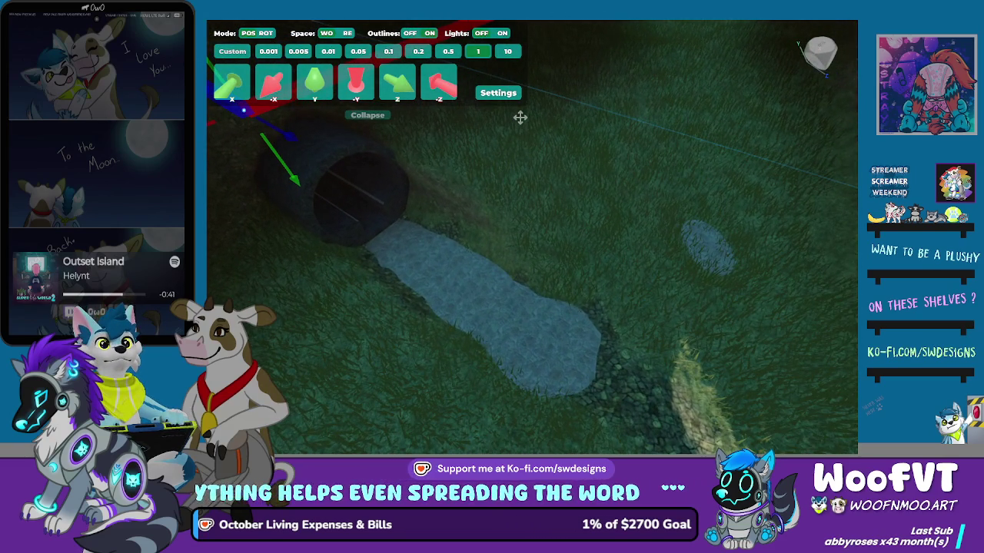
key("a")
key("a")
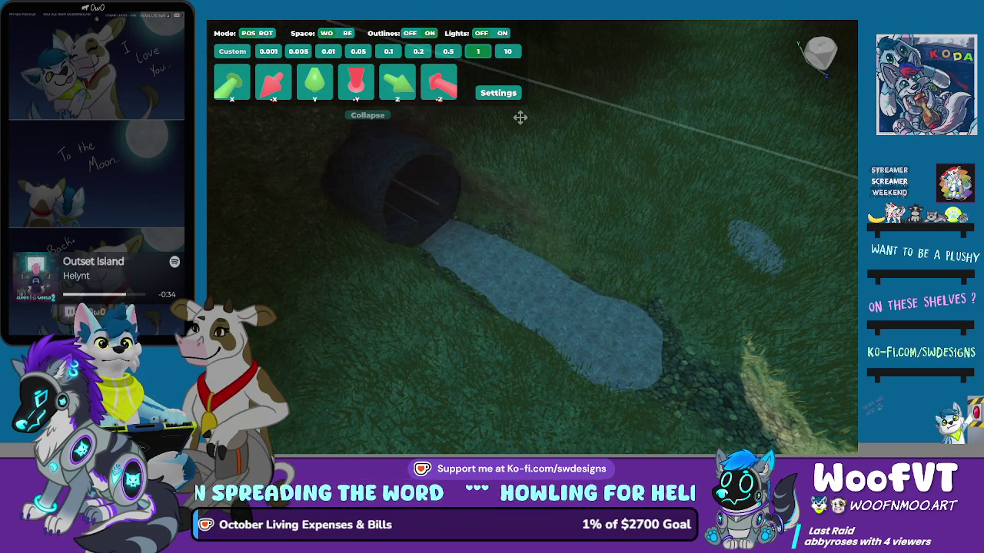
key("w")
scroll(521, 117, "down", 4)
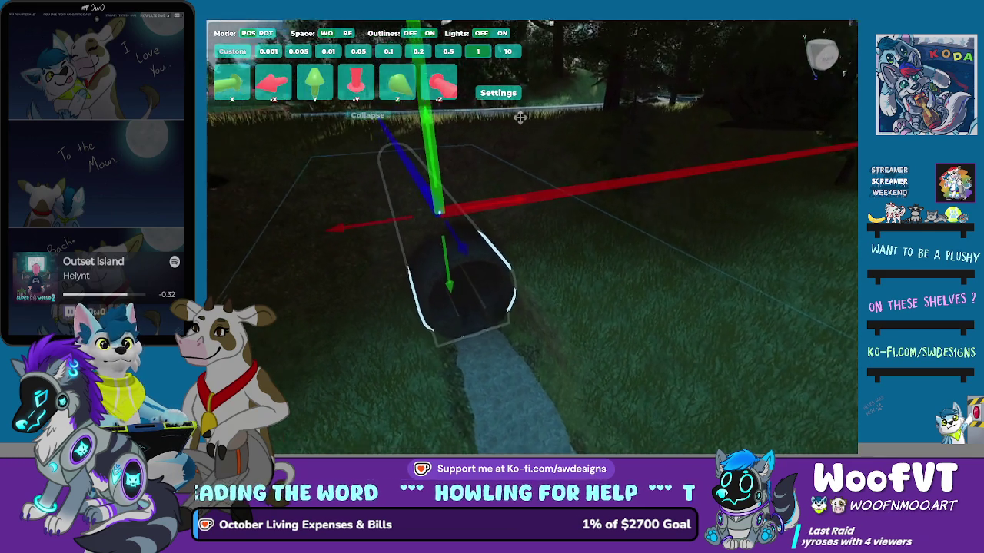
left_click(521, 117)
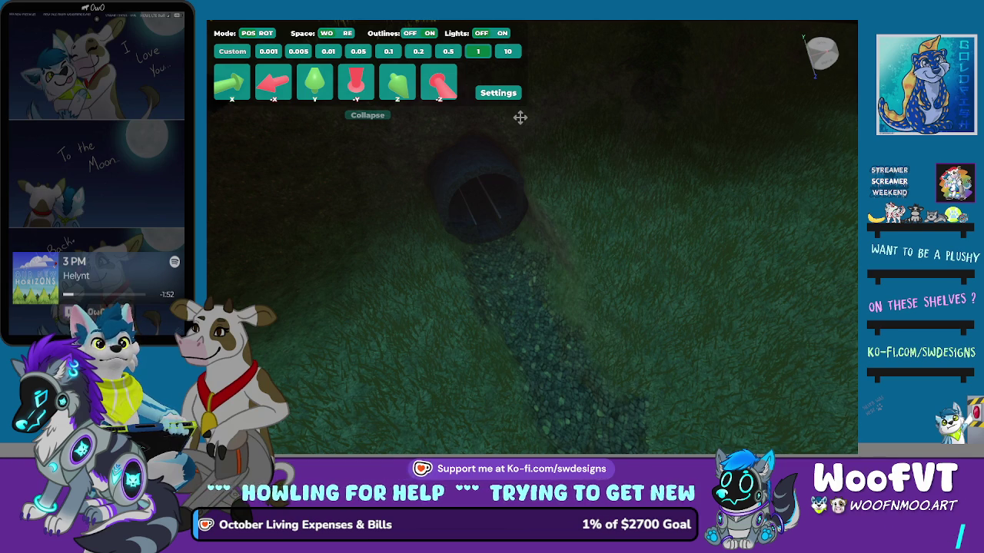
key("w")
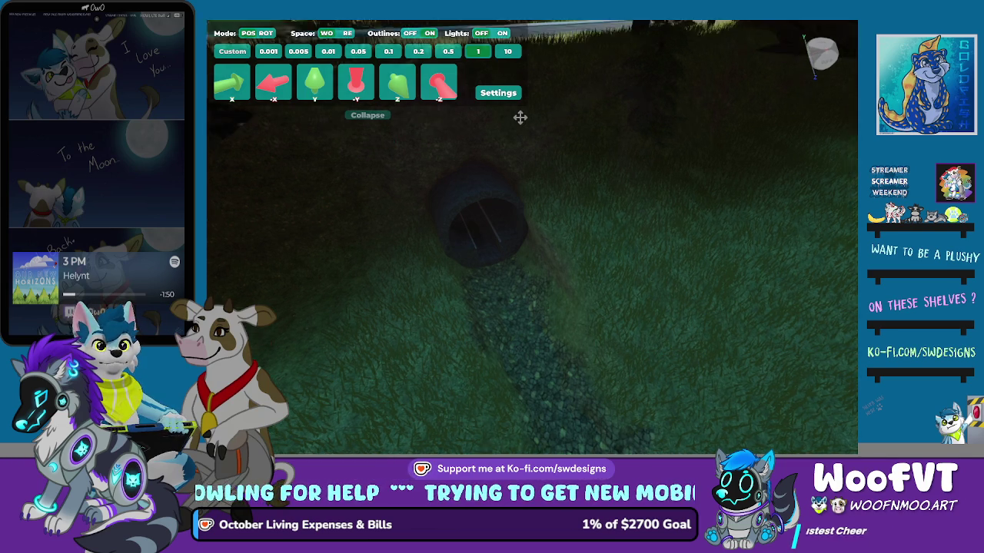
key("w")
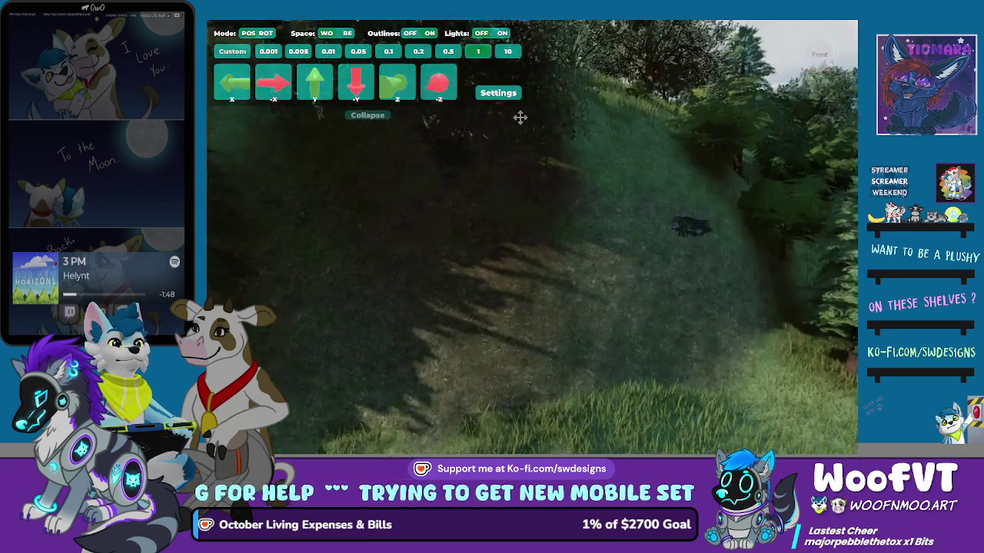
key("w")
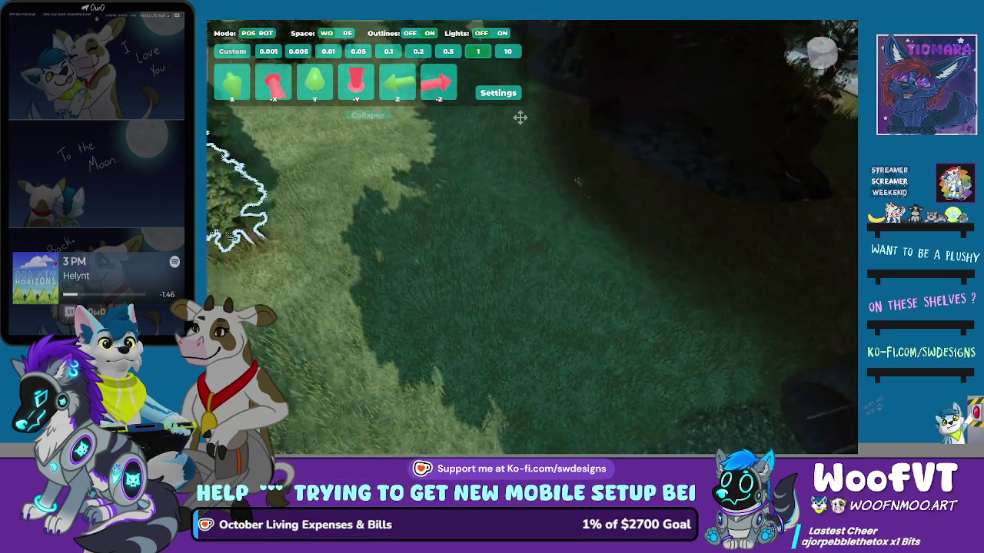
key("w")
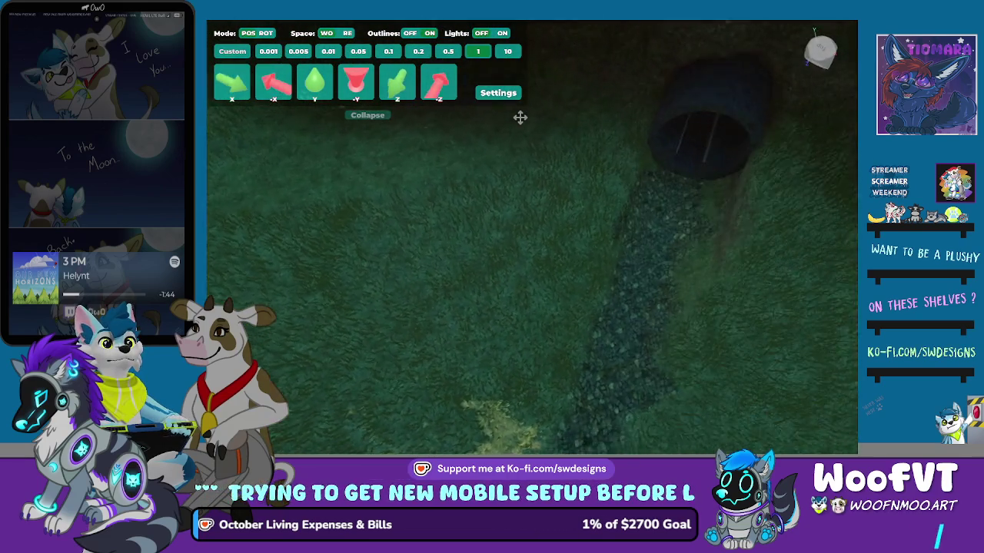
key("s")
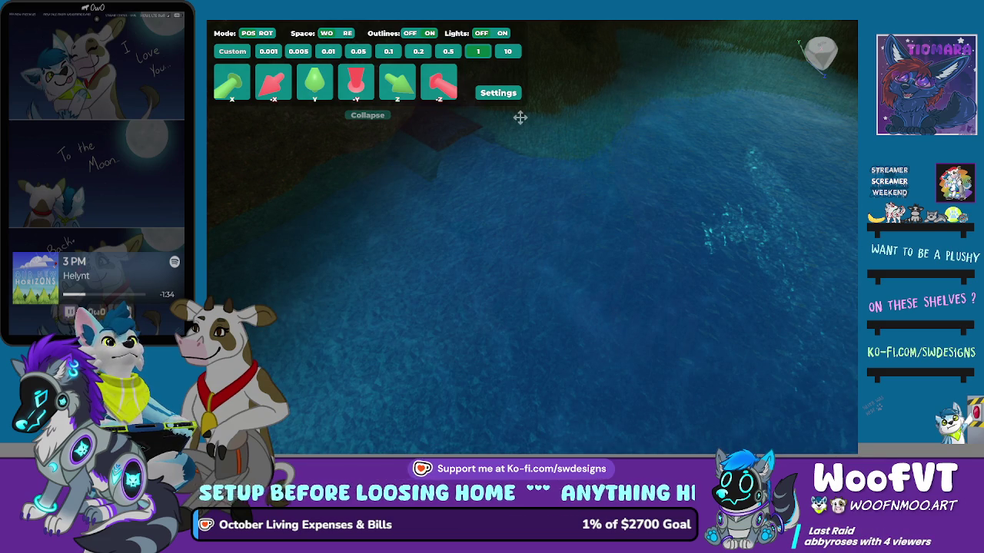
key("w")
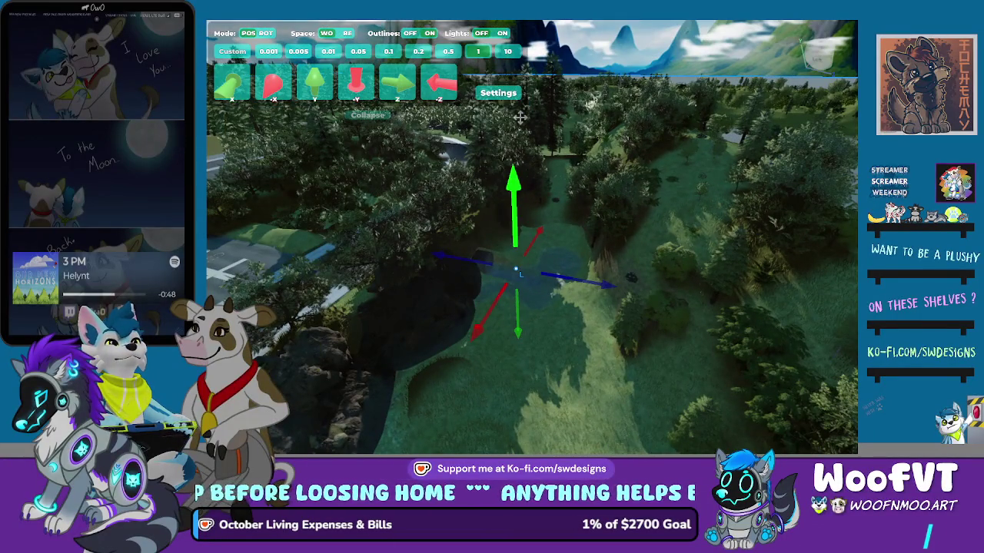
- Drag the water part upward so it fills the stream bed before the tunnel
left_click_drag(519, 117, 520, 117)
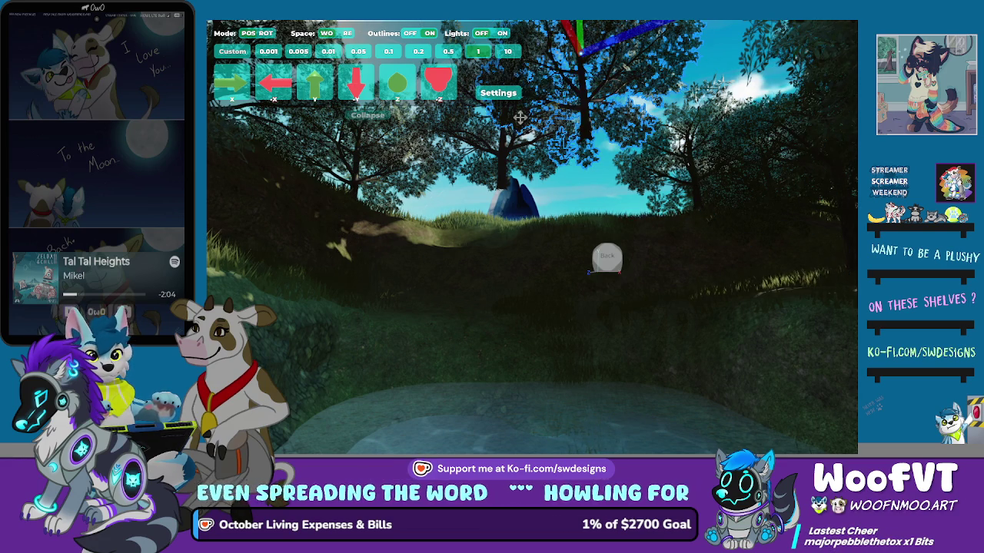
- Begin lowering the selected tree beside the grassy path
key("Page_Down")
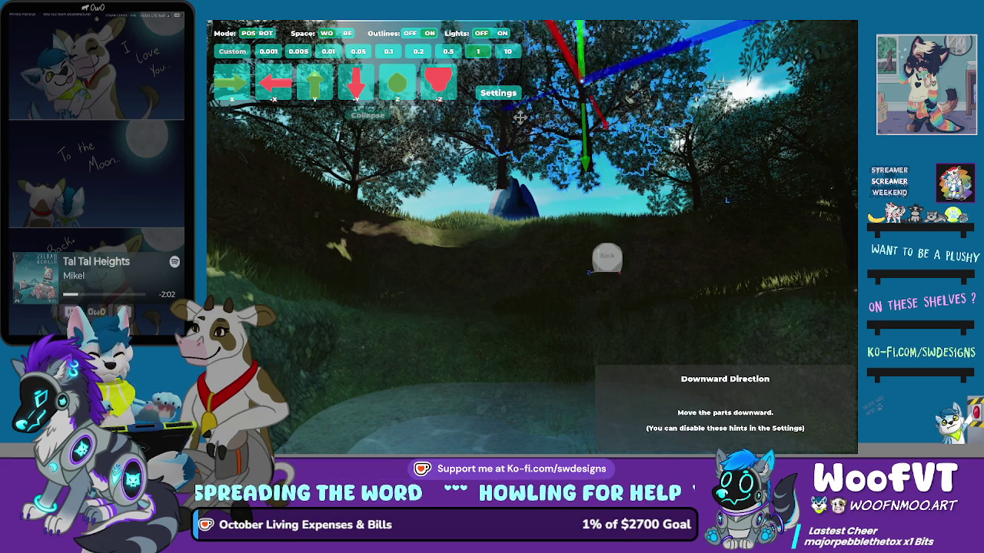
- Nudge the selected tree down, forward and back up to settle it beside the path
key("Page_Down")
key("Page_Down")
key("Page_Down")
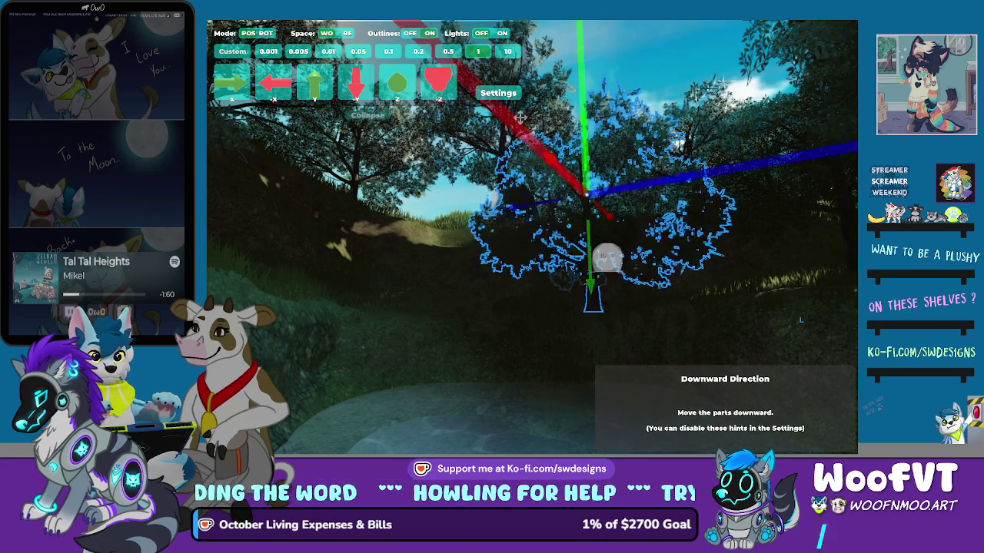
key("Page_Down")
key("Page_Up")
key("Down")
key("Up")
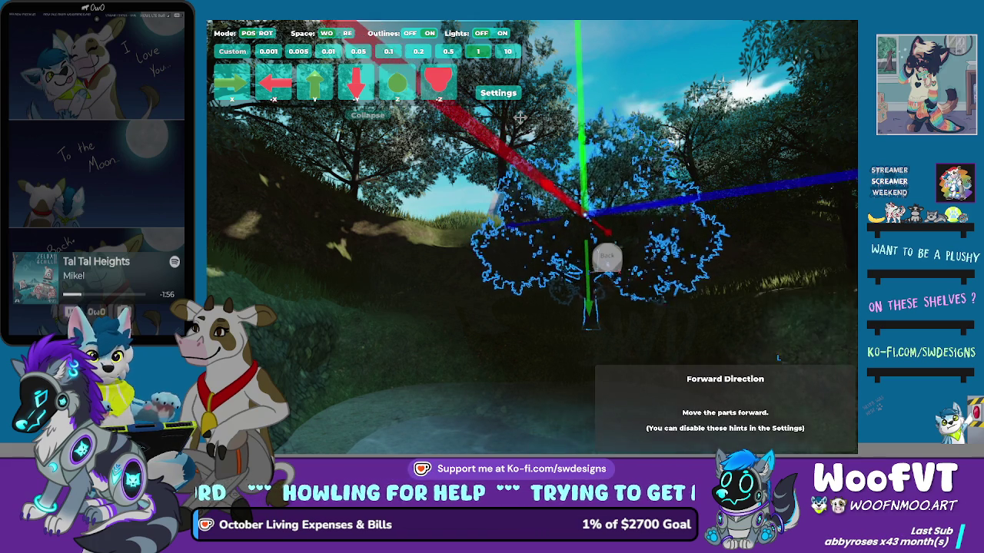
key("Up")
key("Page_Up")
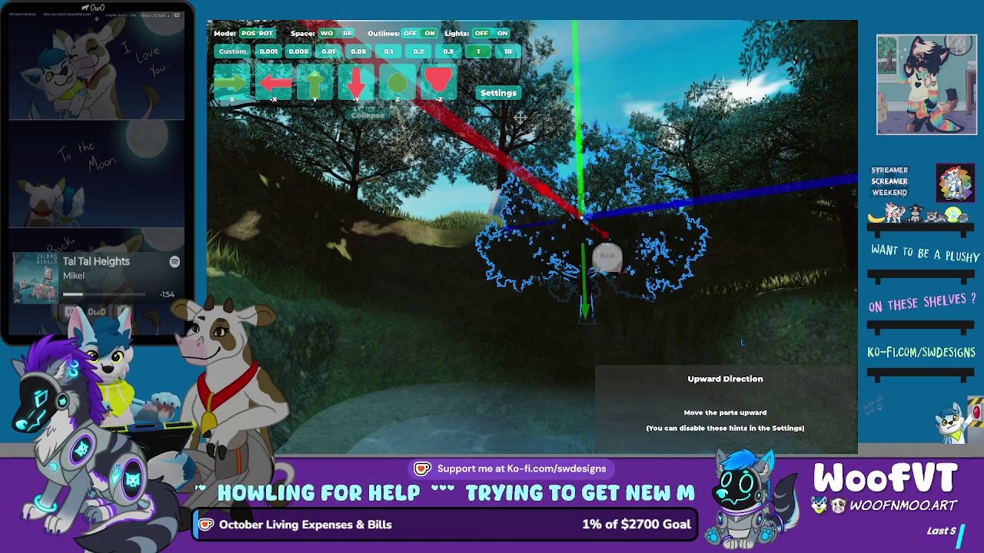
key("Page_Up")
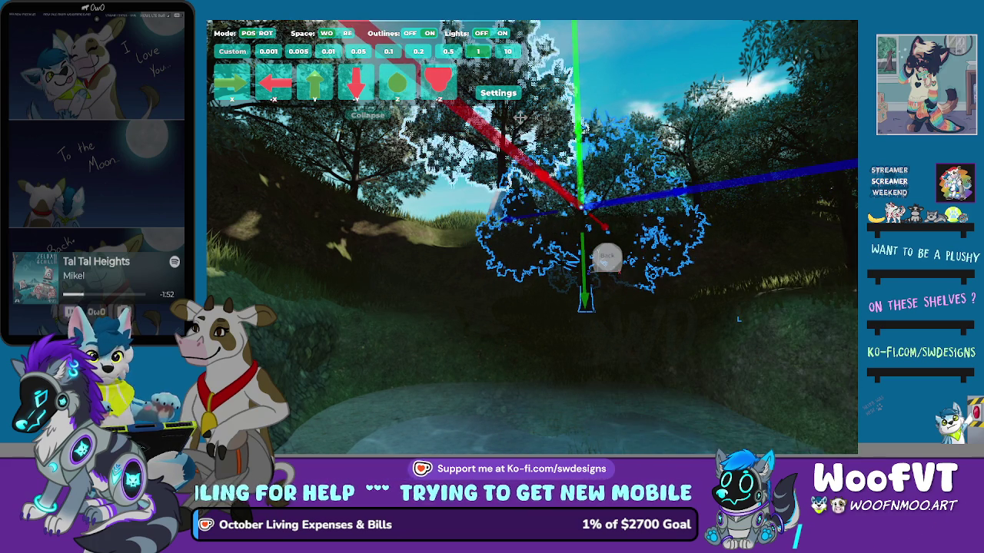
key("Page_Up")
key("Page_Down")
key("Page_Down")
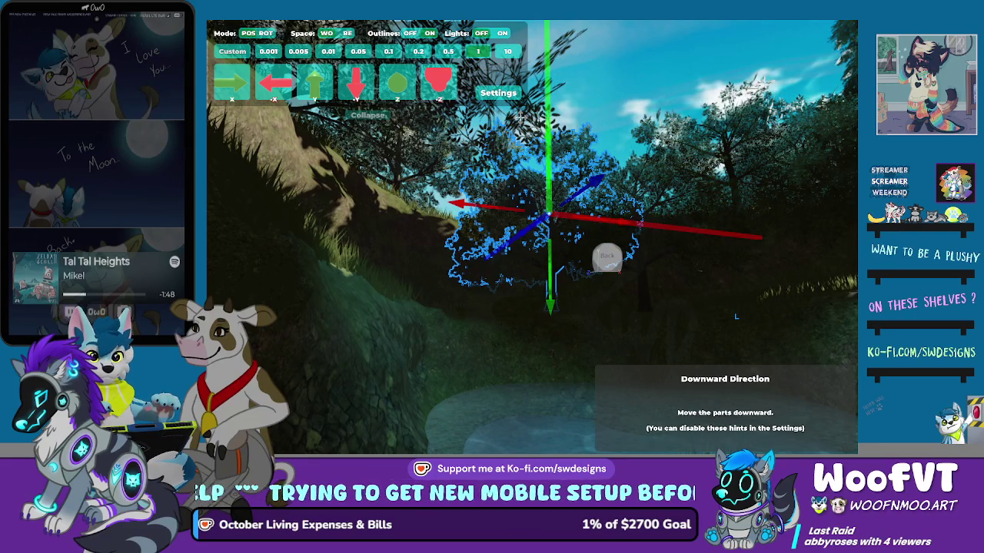
- Lower the upper-left tree, shift it toward the centre, rotate it, then slide it sideways
left_click(520, 117)
key("Page_Down")
key("Page_Down")
key("Page_Down")
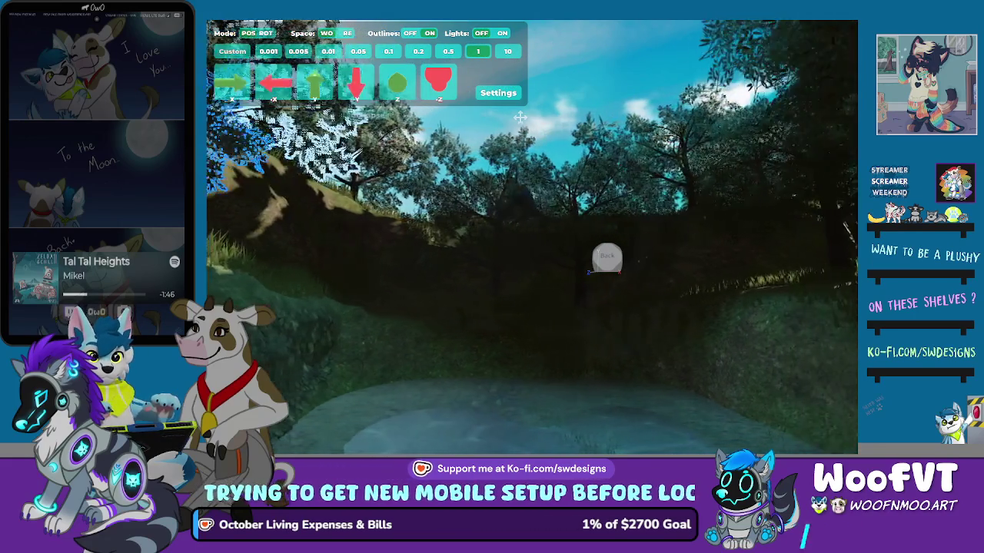
key("Left")
key("Left")
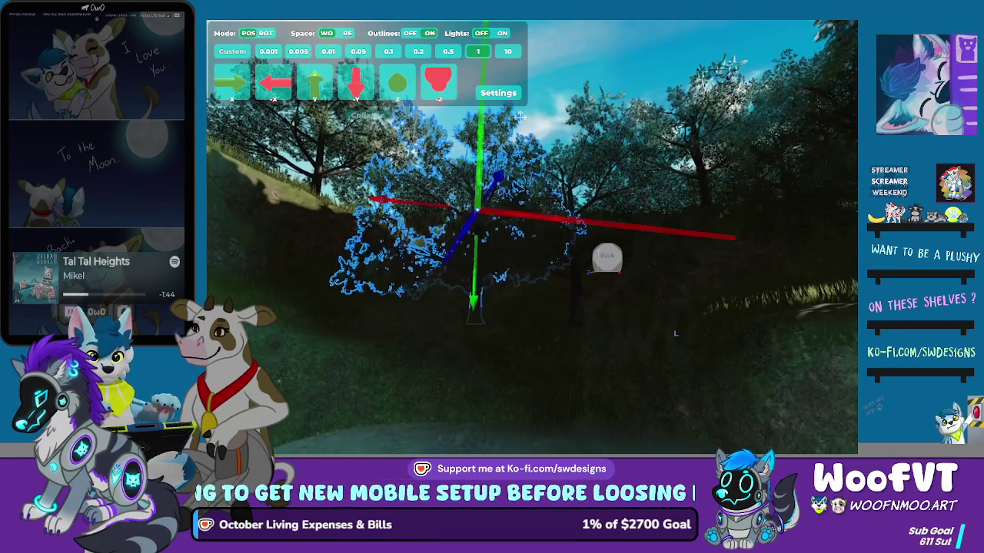
key("r")
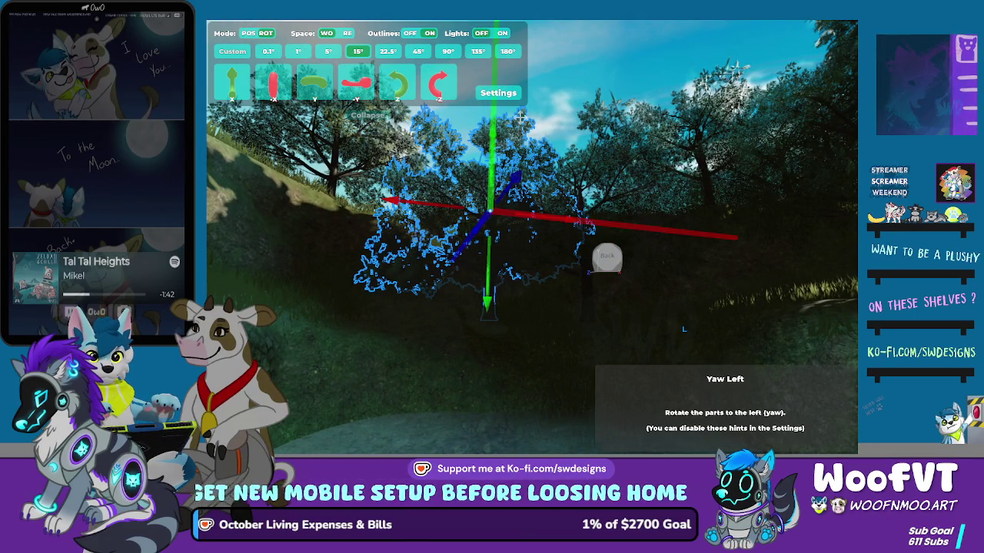
key("Left")
key("Left")
key("Left")
key("Up")
key("Right")
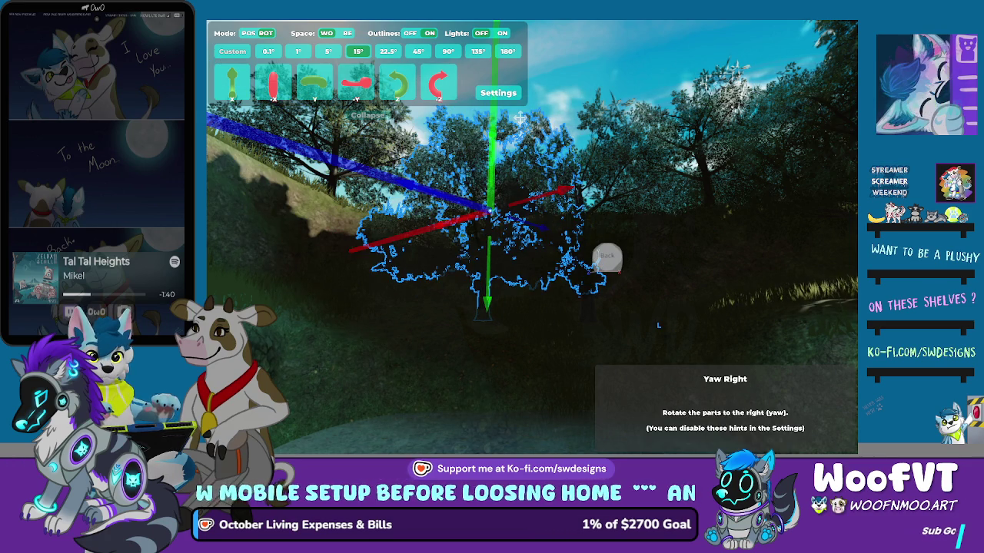
key("r")
key("r")
key("Left")
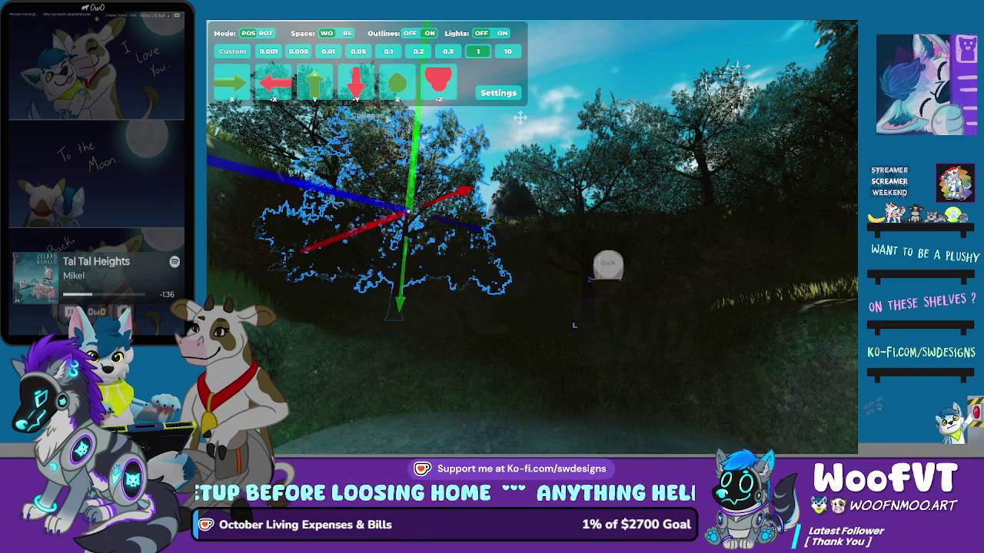
key("Left")
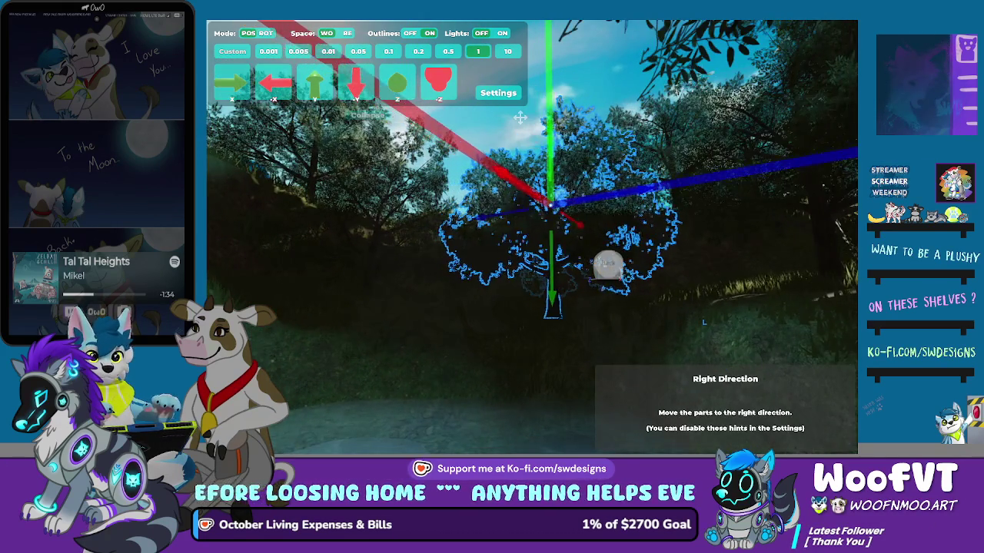
key("Right")
key("Right")
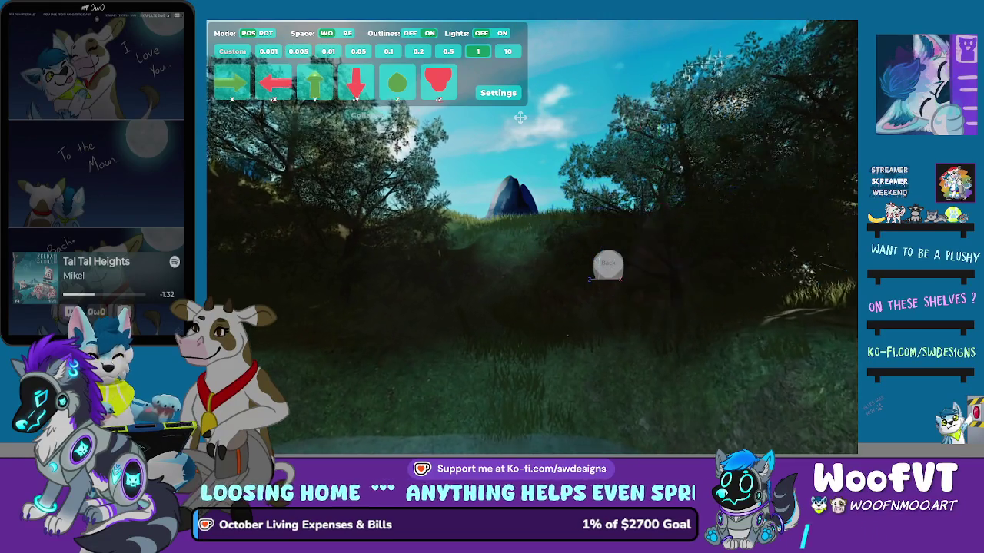
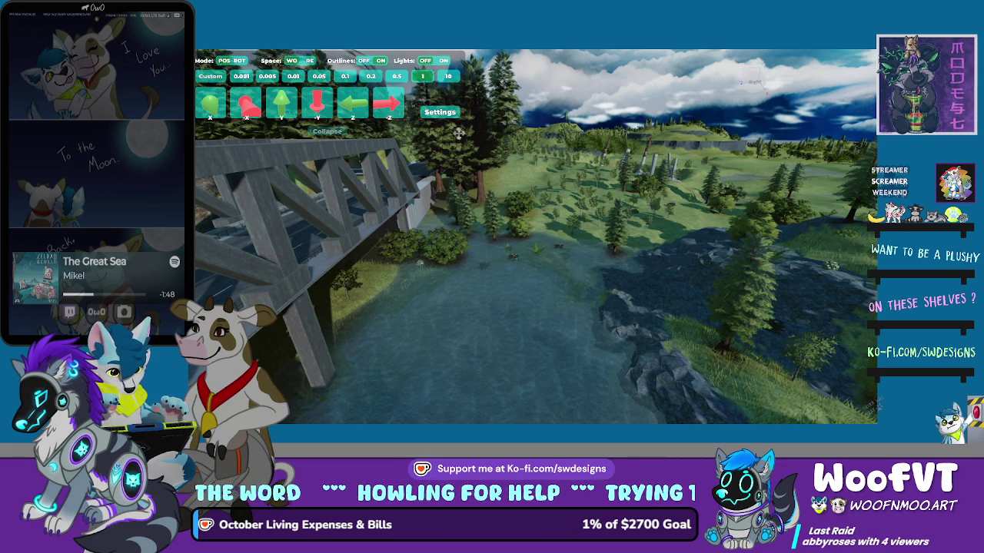
- Fly the camera around the truss bridge and river to look down on the deck
key("a")
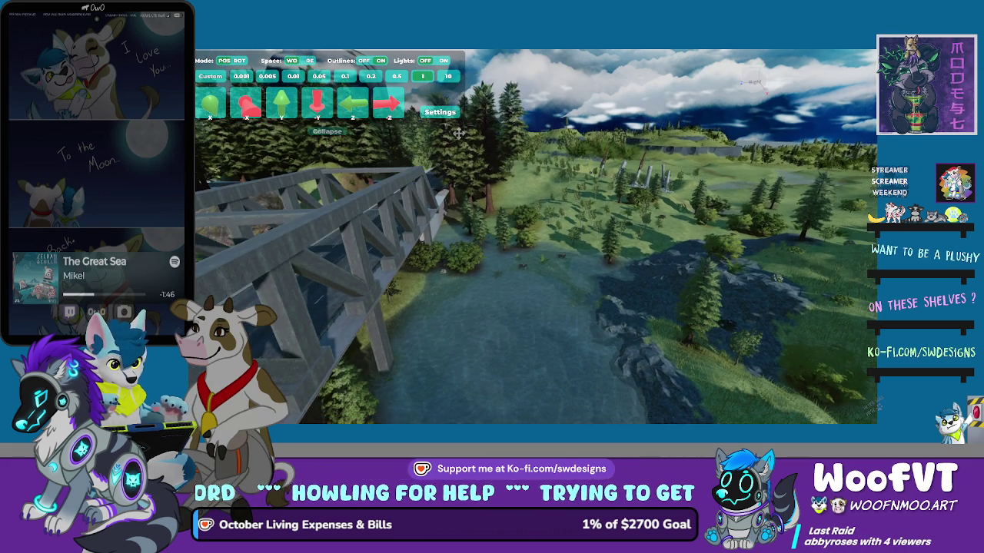
key("a")
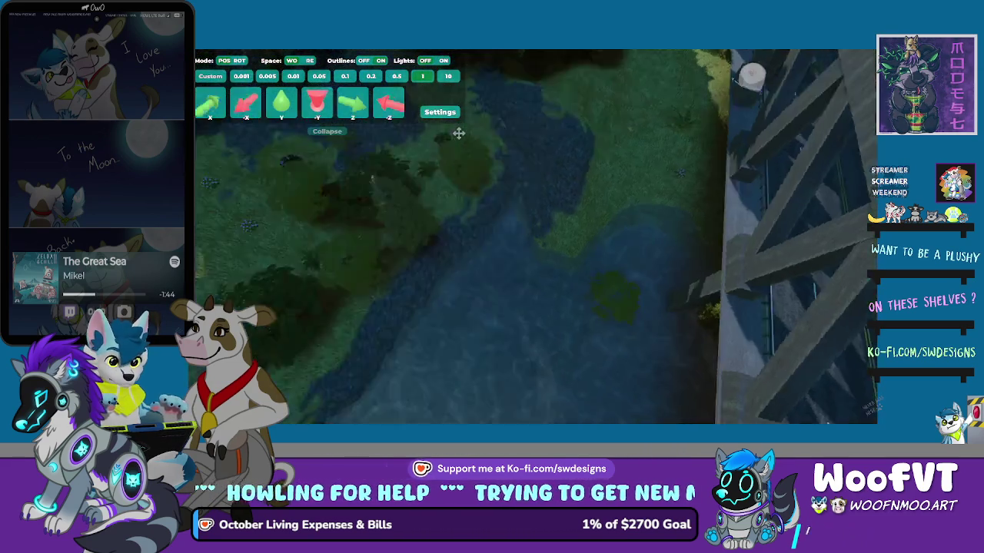
key("a")
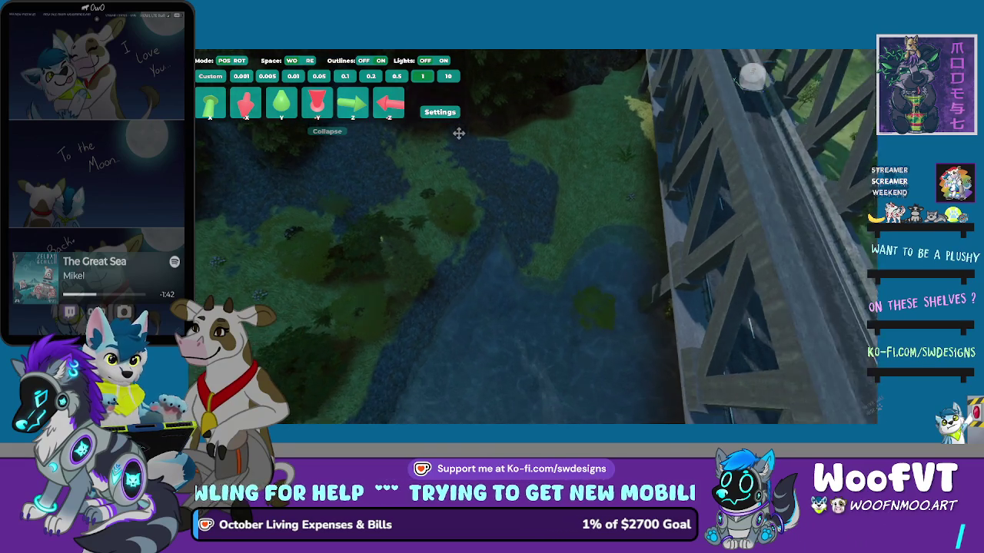
key("a")
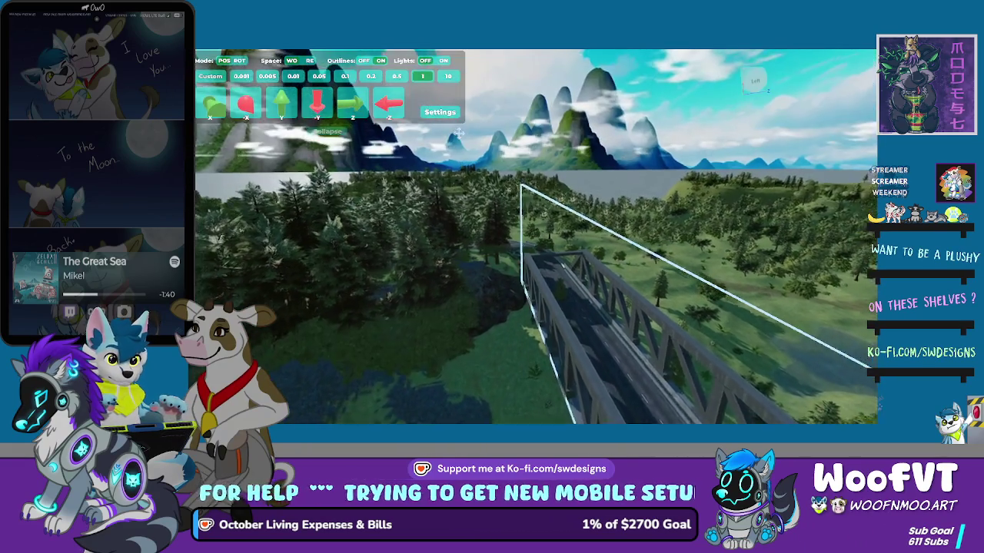
key("a")
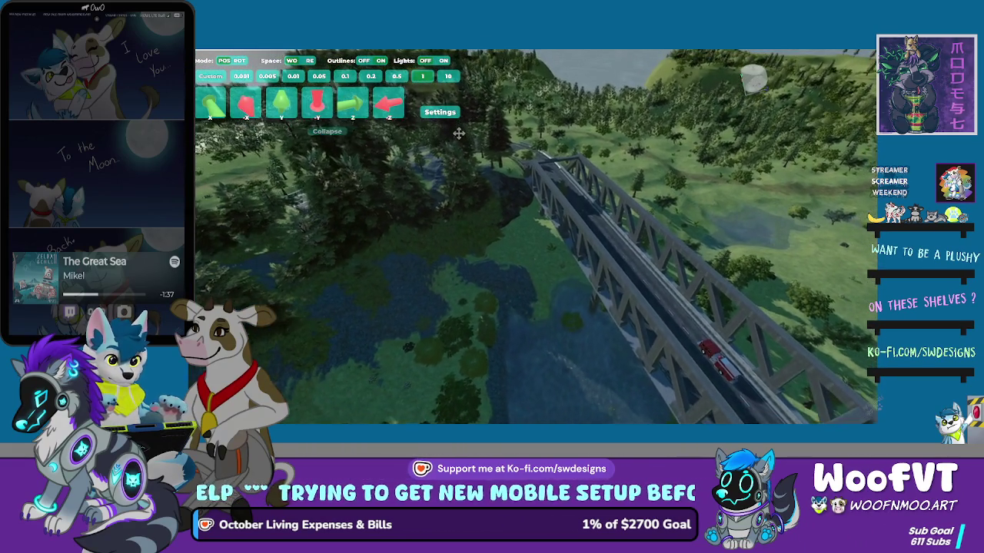
key("a")
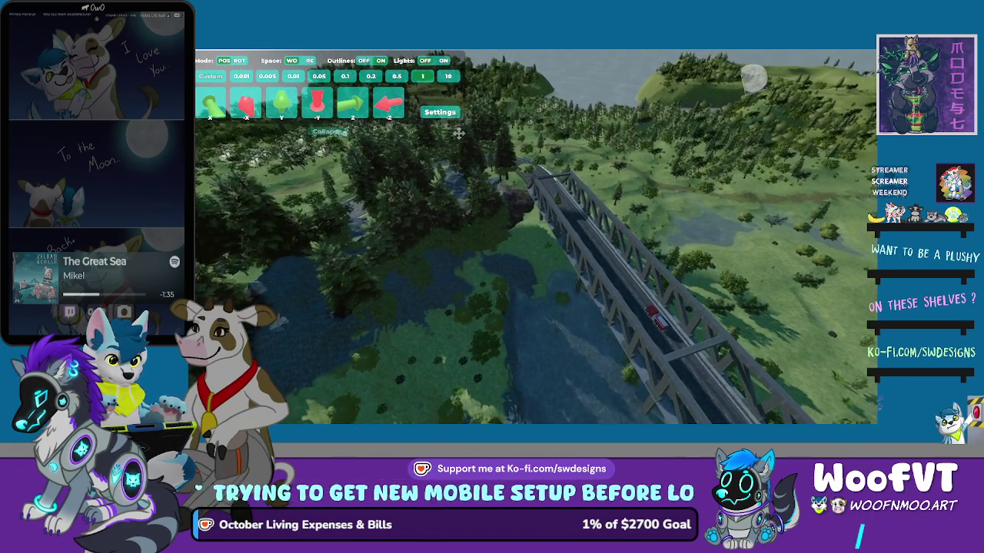
key("a")
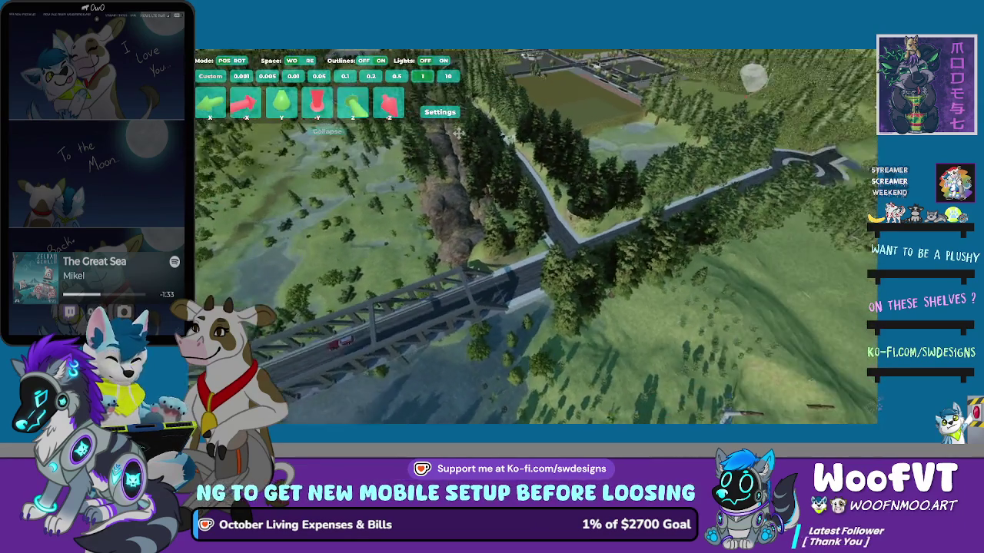
key("a")
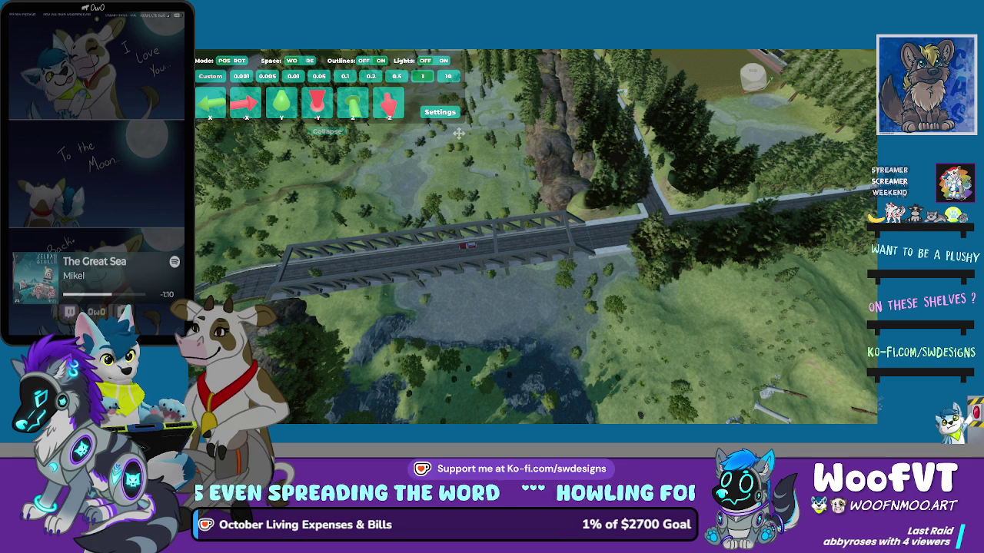
- Rotate the overhead view and focus on the pine tree standing on the bridge deck
key("e")
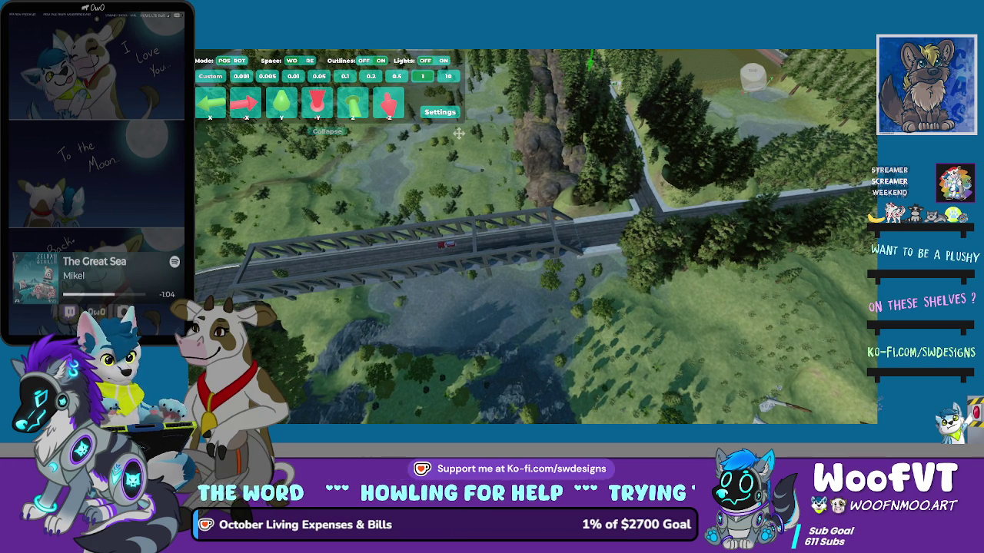
key("q")
key("f")
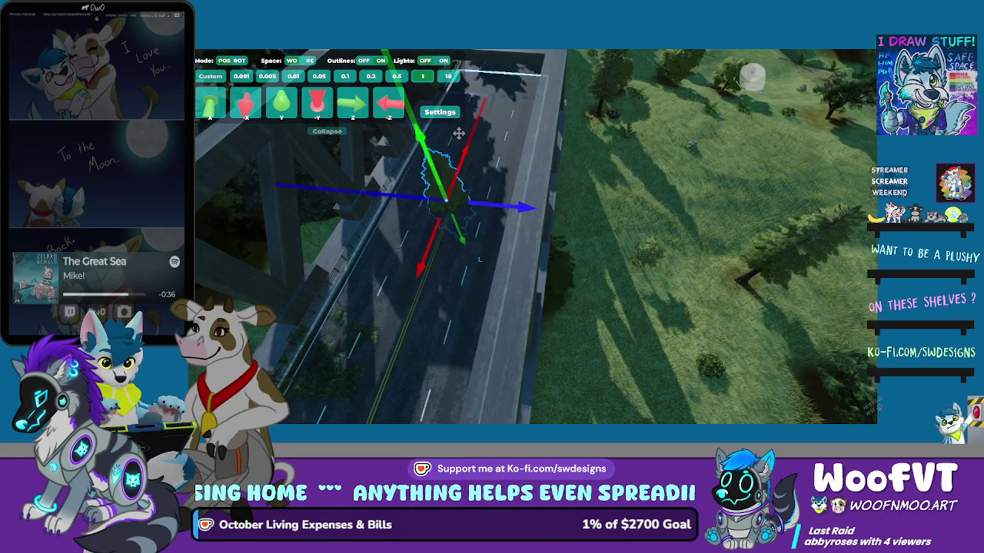
- Drag the tree off the bridge deck onto the grass and ground it beside the pier
left_click_drag(522, 206, 684, 223)
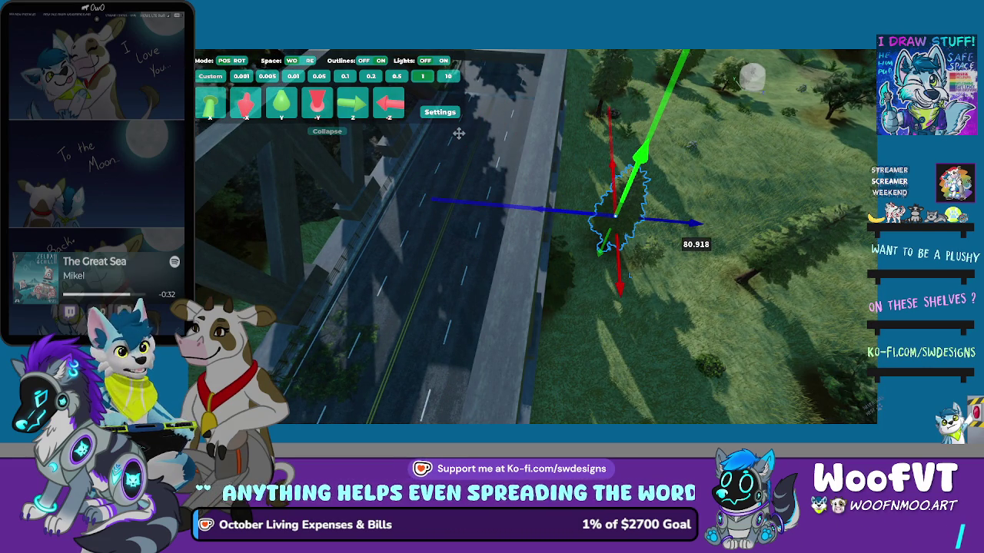
key("q")
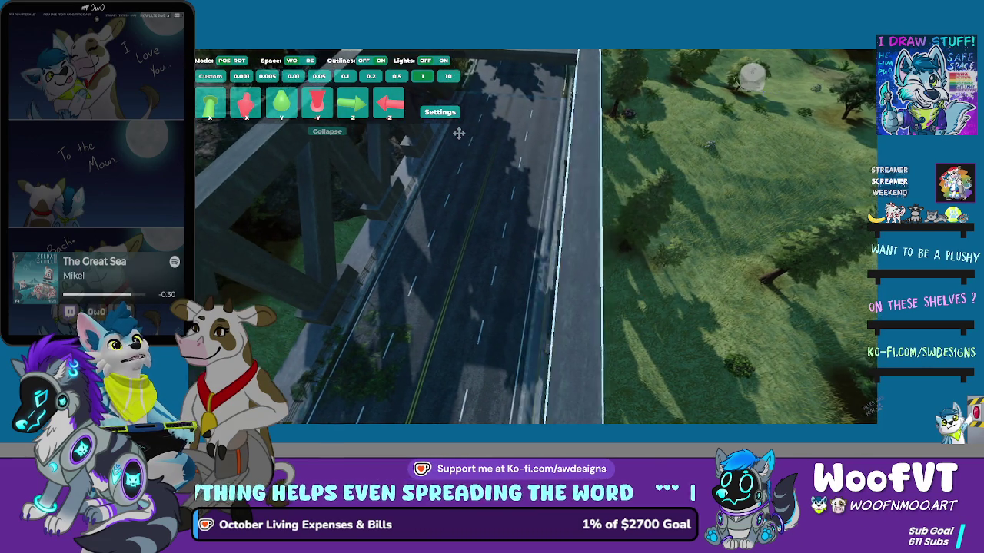
key("q")
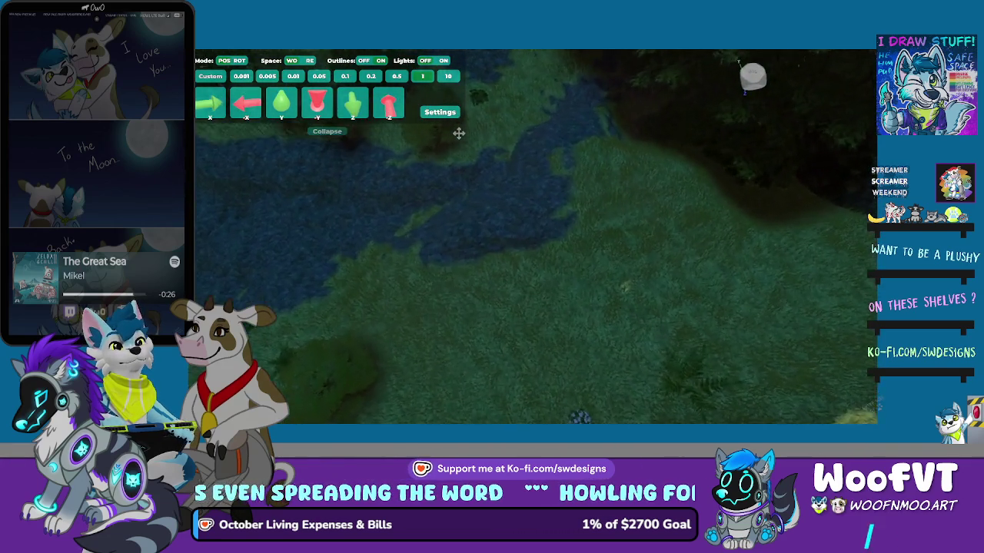
key("q")
left_click_drag(542, 212, 296, 332)
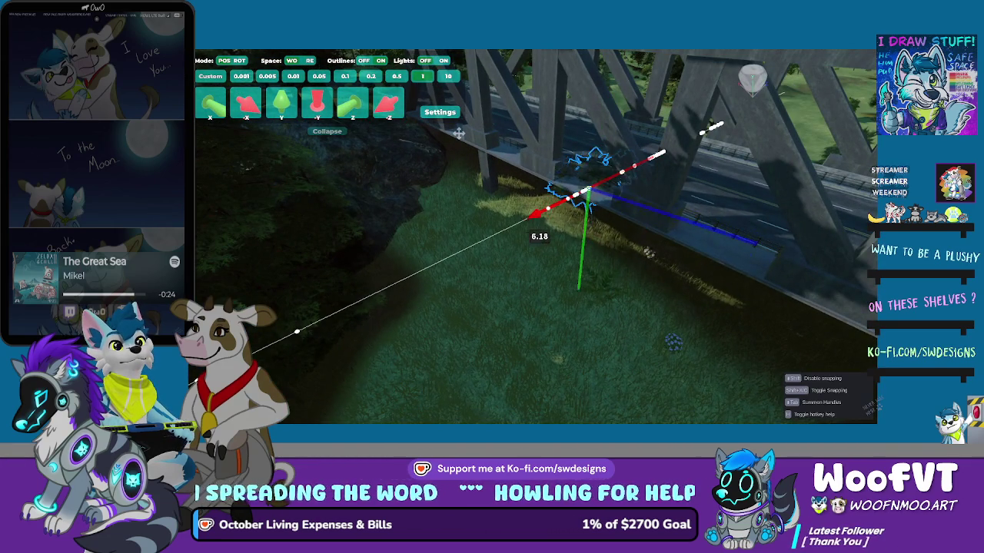
left_click_drag(459, 134, 459, 134)
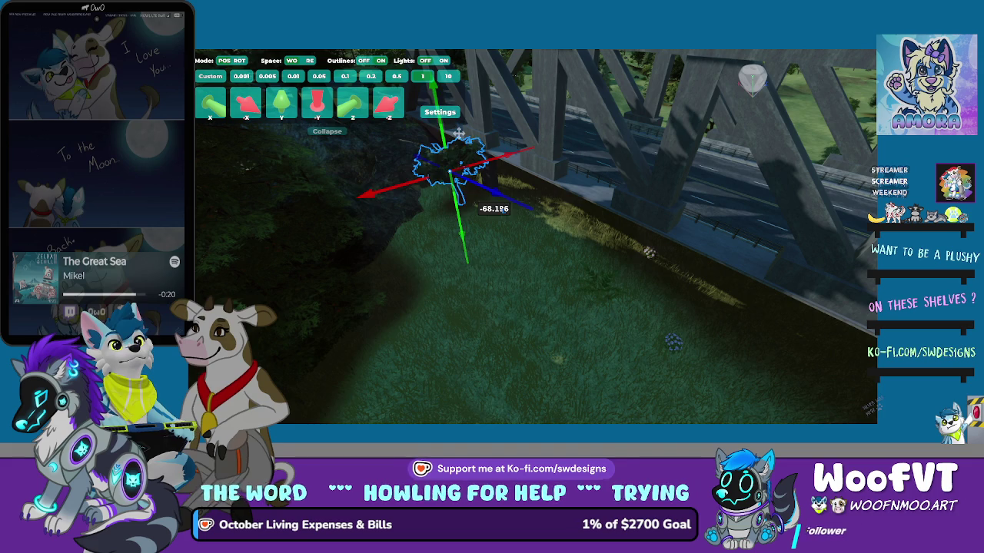
left_click_drag(458, 134, 459, 133)
key("w")
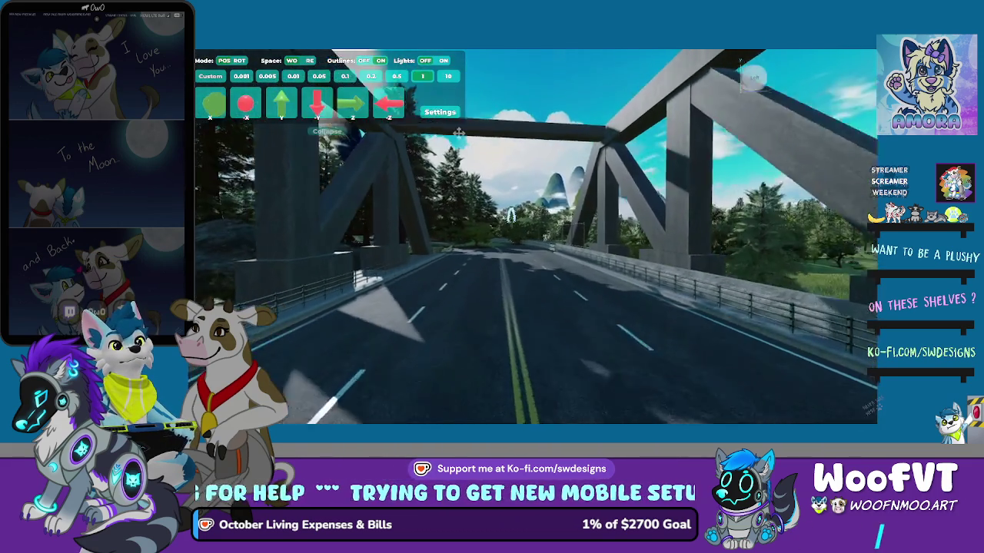
- Cycle through the roadside bushes and drop the selected one onto the ground
key("Left")
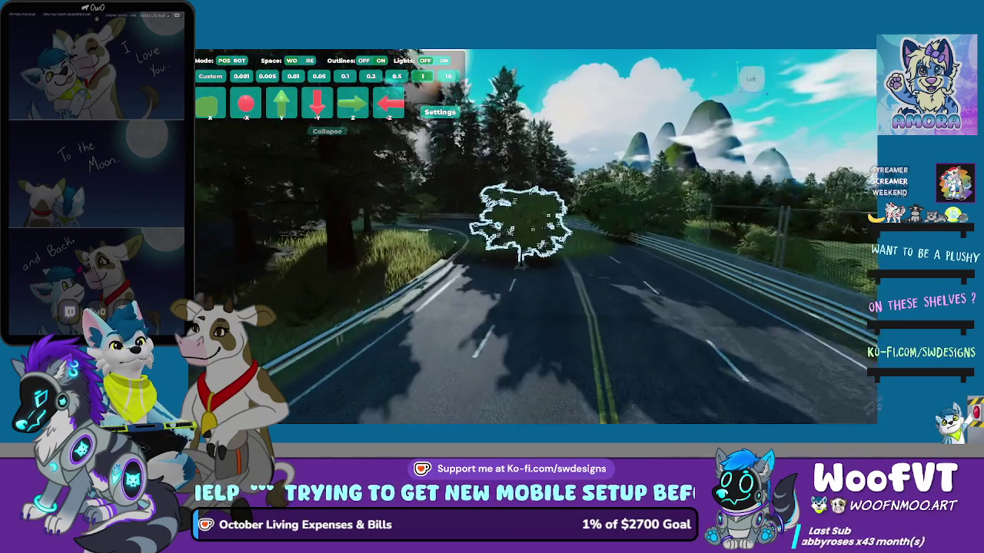
key("Left")
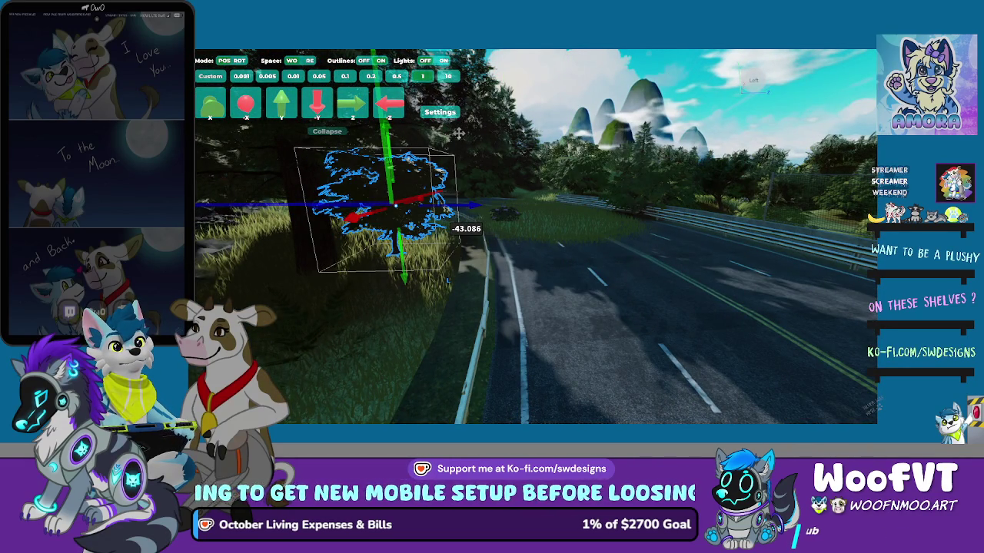
key("Tab")
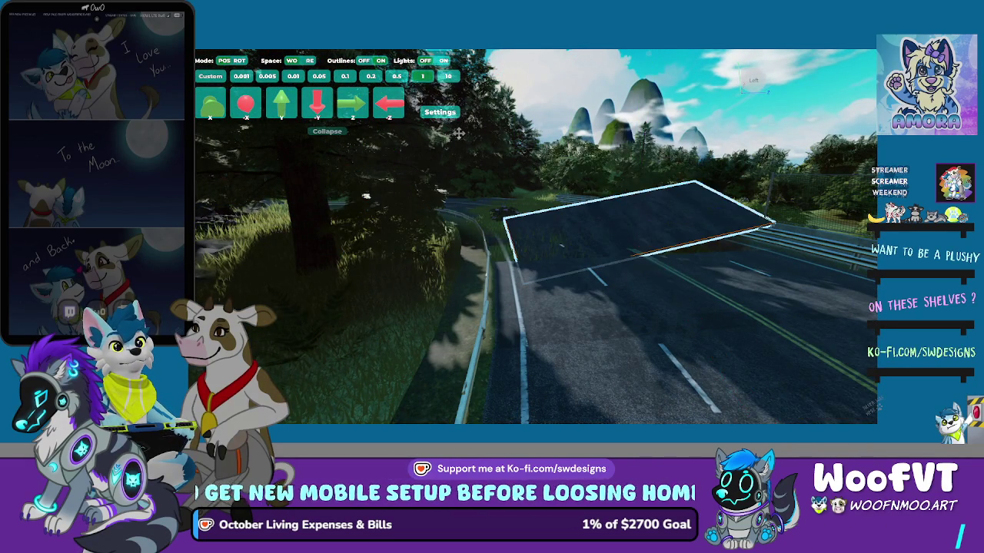
key("Tab")
key("Tab")
key("Tab")
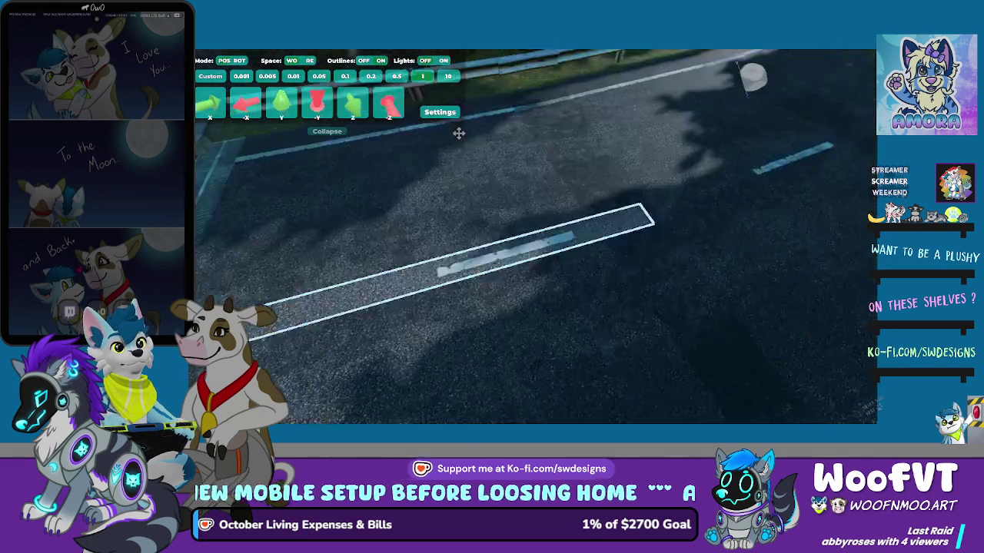
key("Tab")
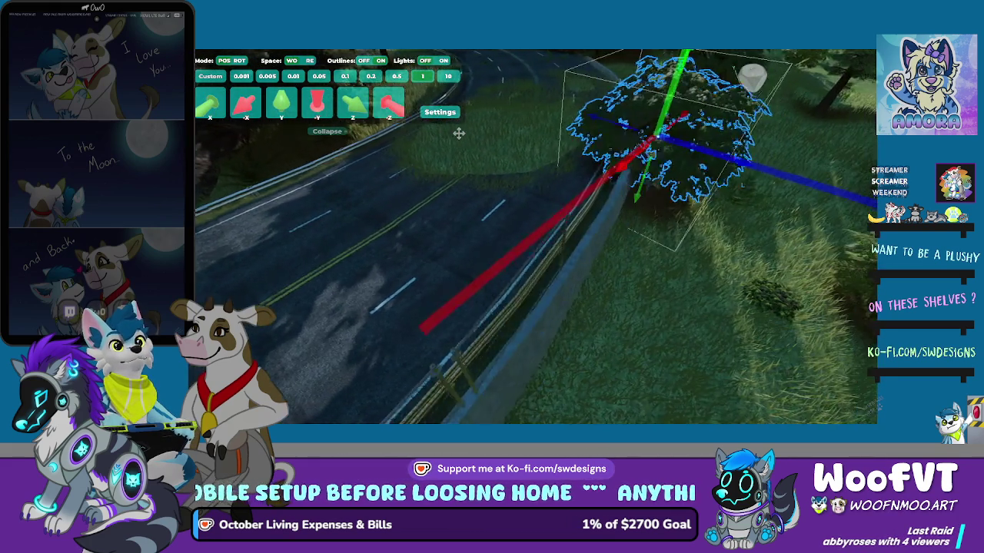
key("Tab")
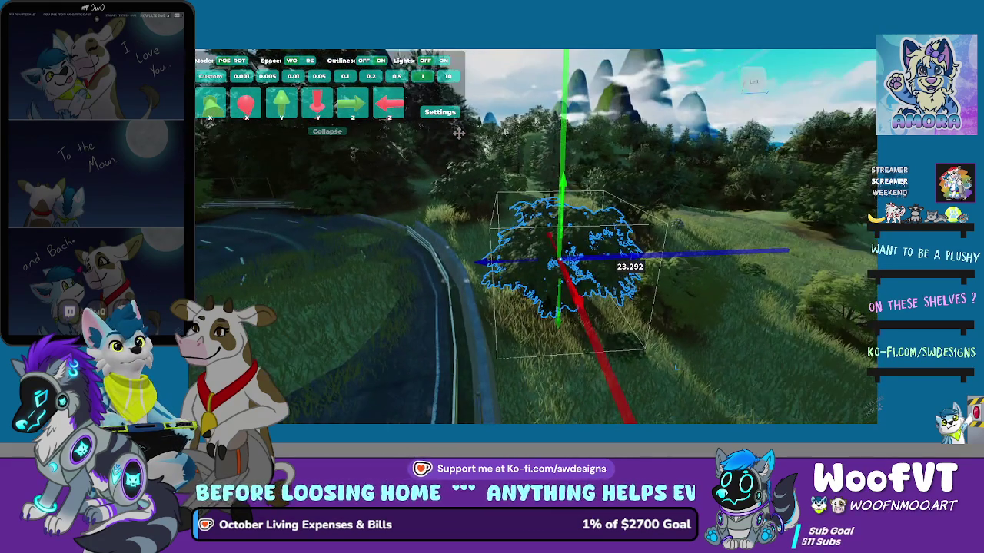
key("End")
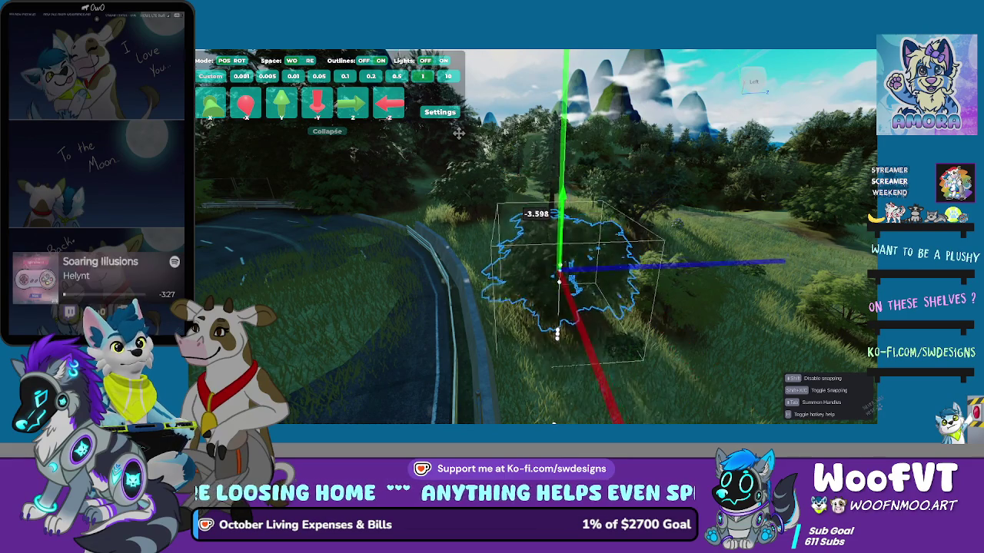
key("Escape")
- Move the bush with X, Y and Z axis constraints and confirm it on the verge
key("Tab")
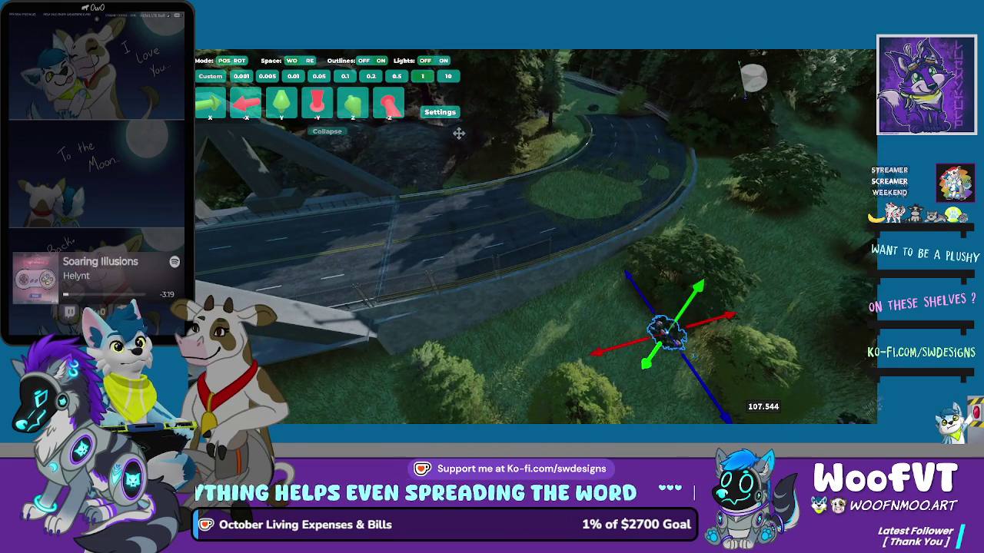
key("x")
key("y")
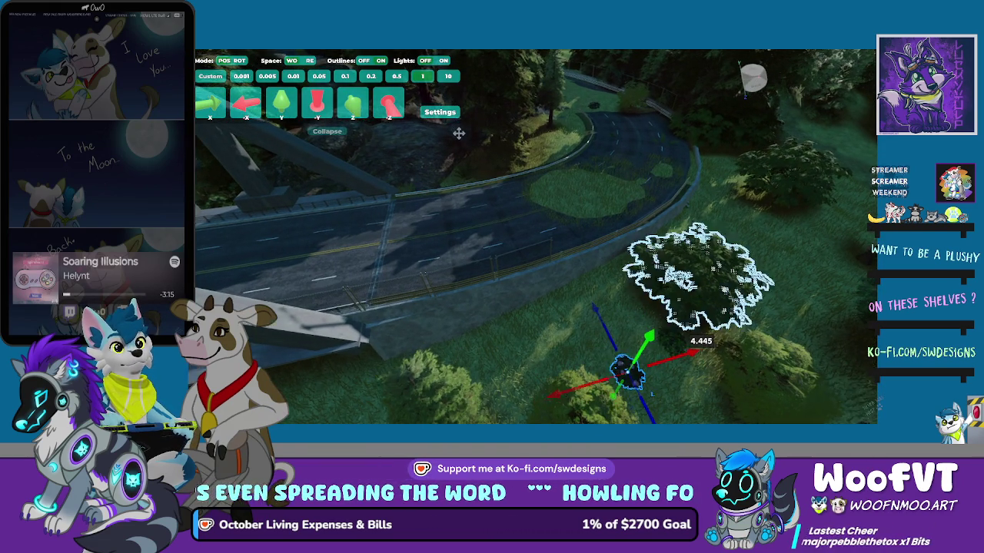
key("Return")
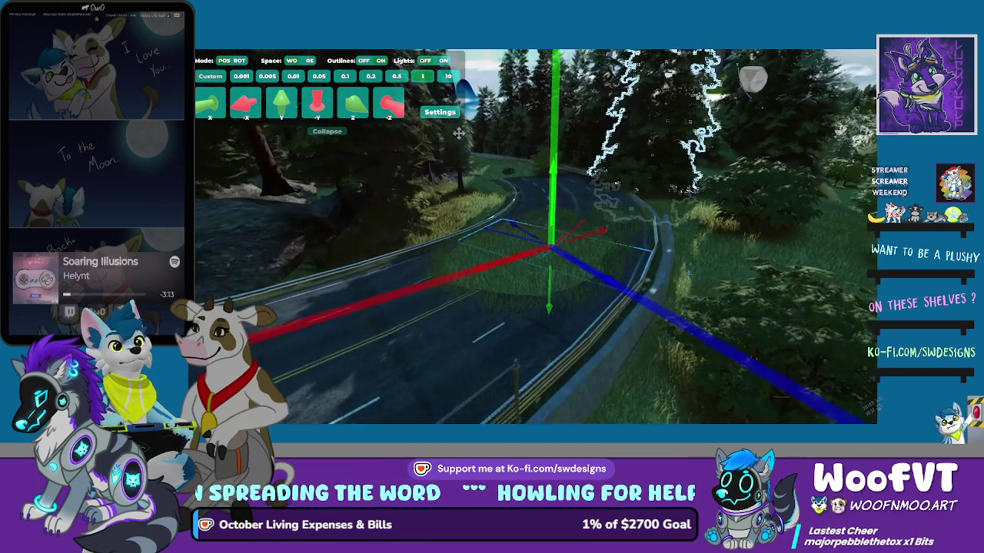
key("x")
key("z")
key("Return")
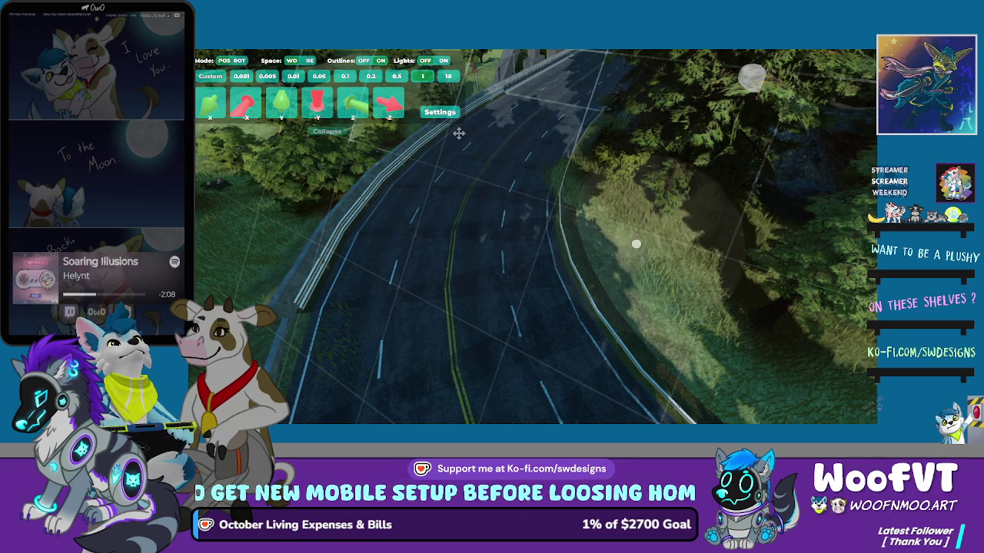
- Select the bush at the curved road edge and drag it along the road
key("f")
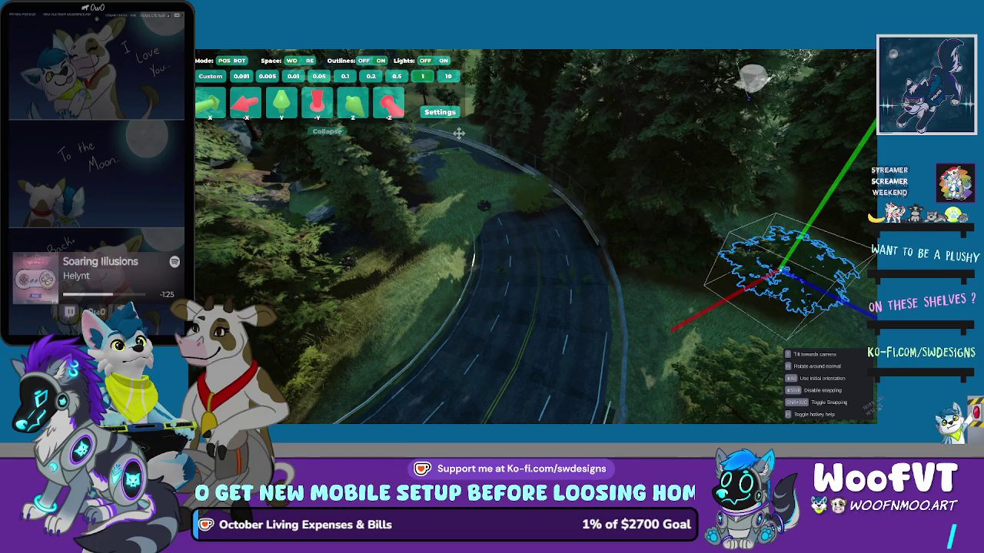
left_click(573, 280)
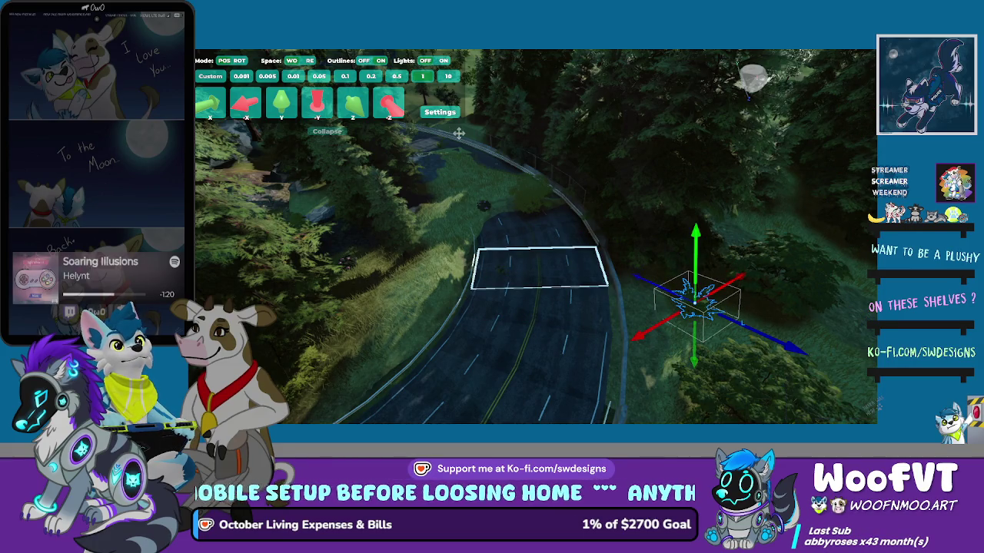
scroll(458, 133, "up", 2)
mouse_move(723, 304)
left_mouse_down()
mouse_move(510, 246)
mouse_move(445, 279)
mouse_move(458, 289)
mouse_move(442, 277)
mouse_move(439, 286)
left_mouse_up()
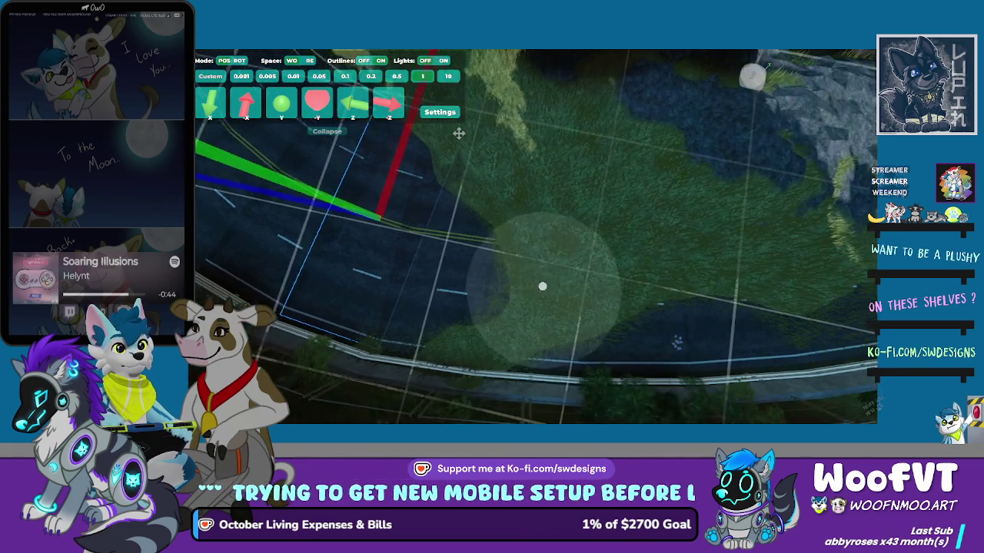
- Fly along the curving road with the object in placement mode to the new grassy stretch
key("d")
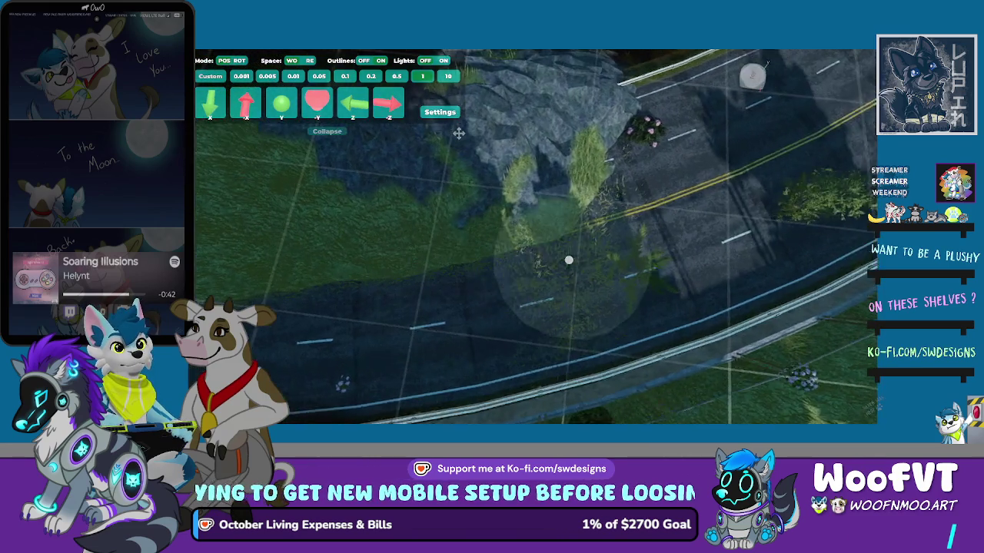
key("a")
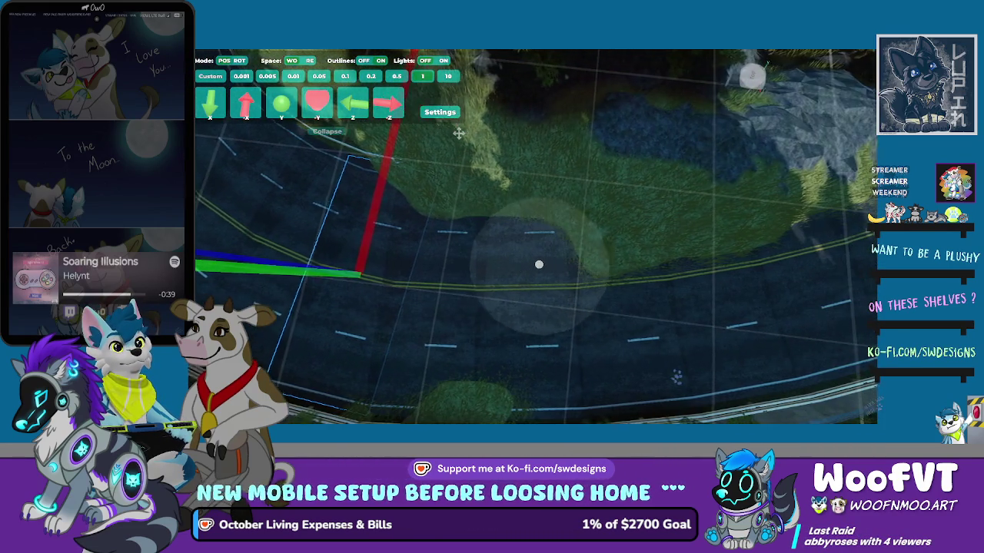
key("d")
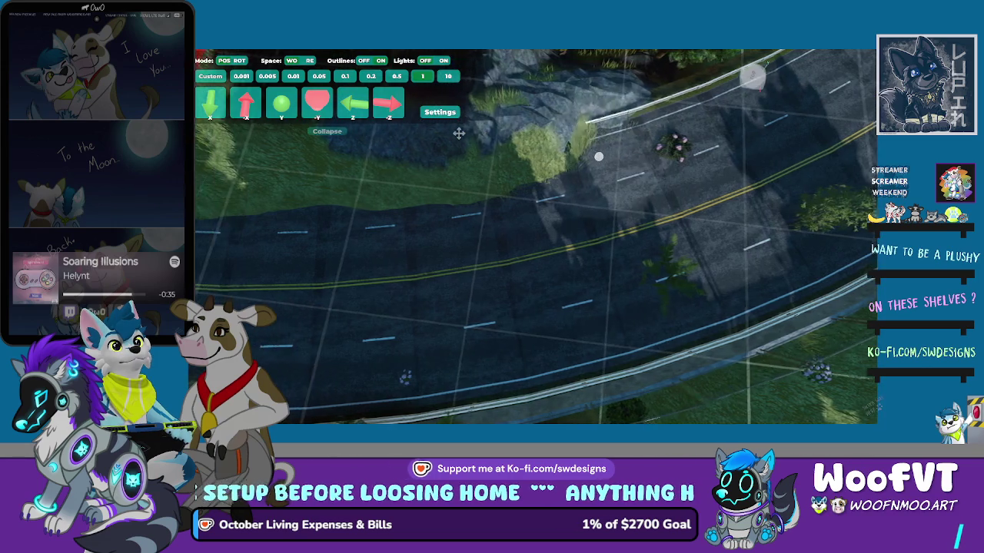
key("a")
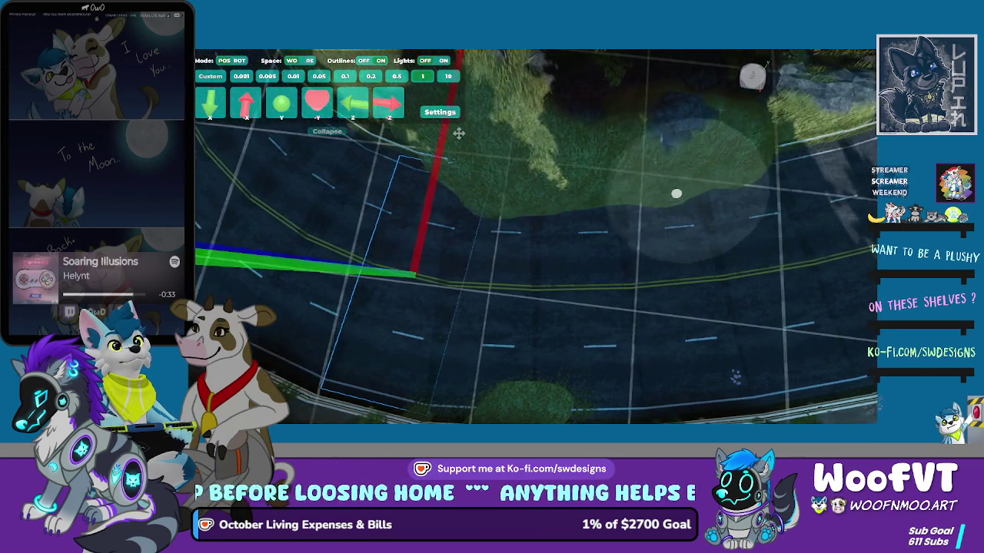
key("d")
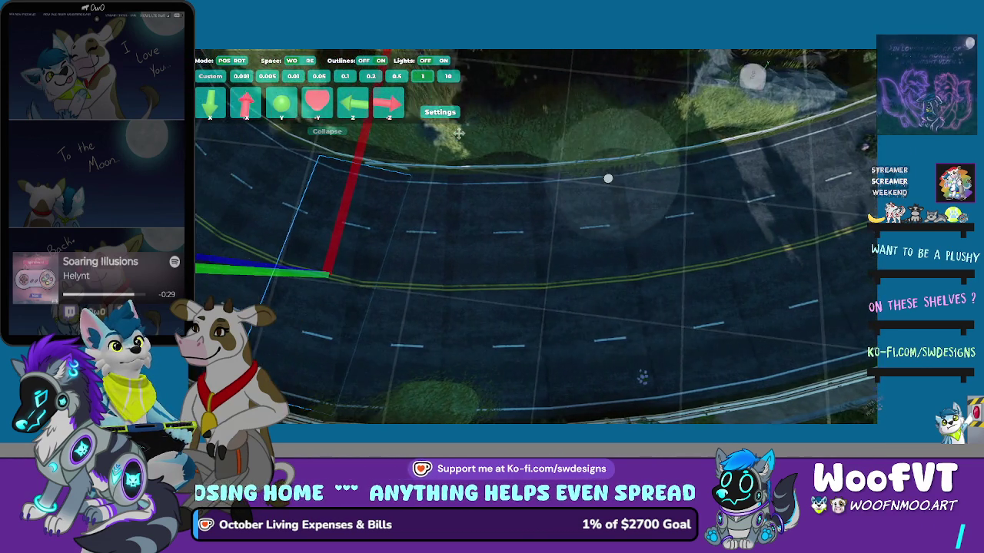
key("e")
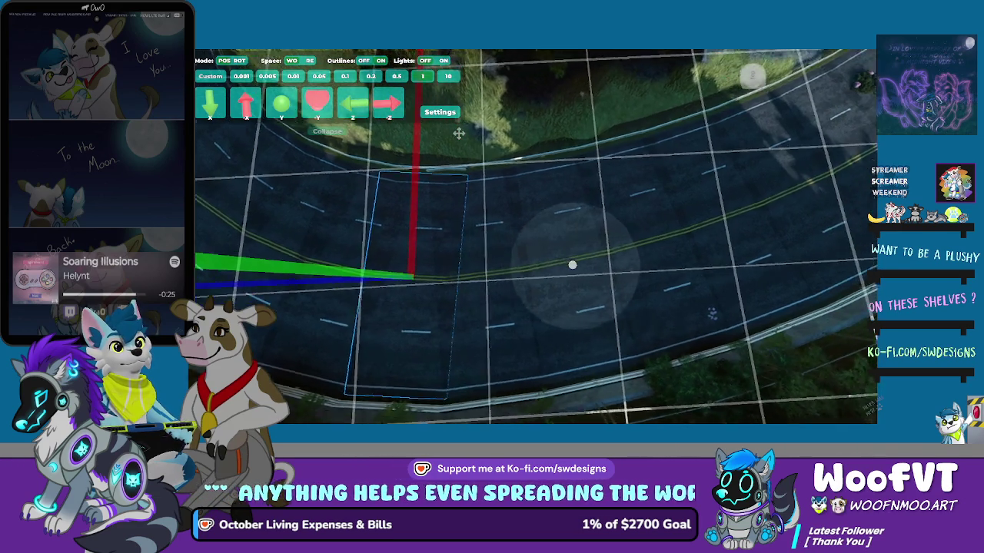
key("d")
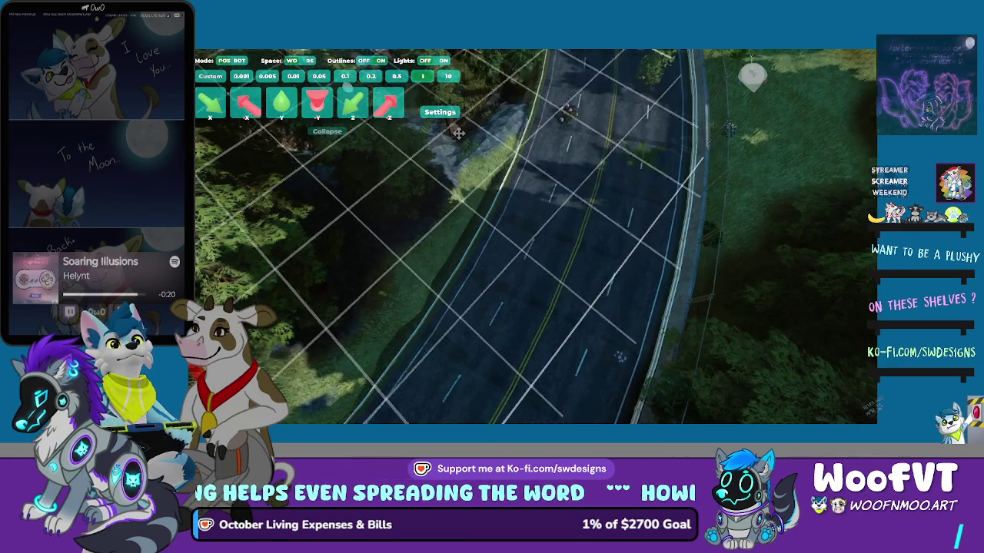
- Carry the small bush across the road onto the wooded verge opposite the guardrail
key("q")
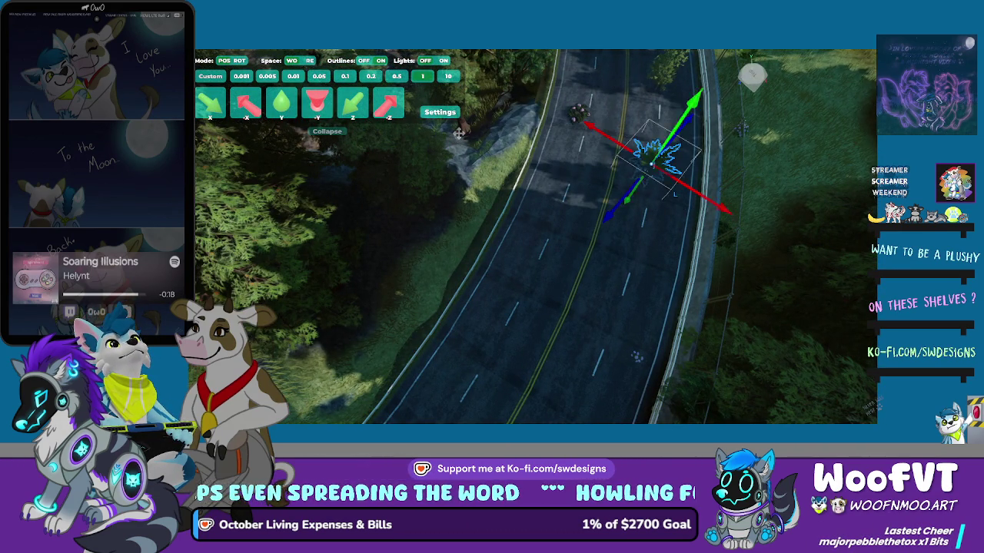
key("e")
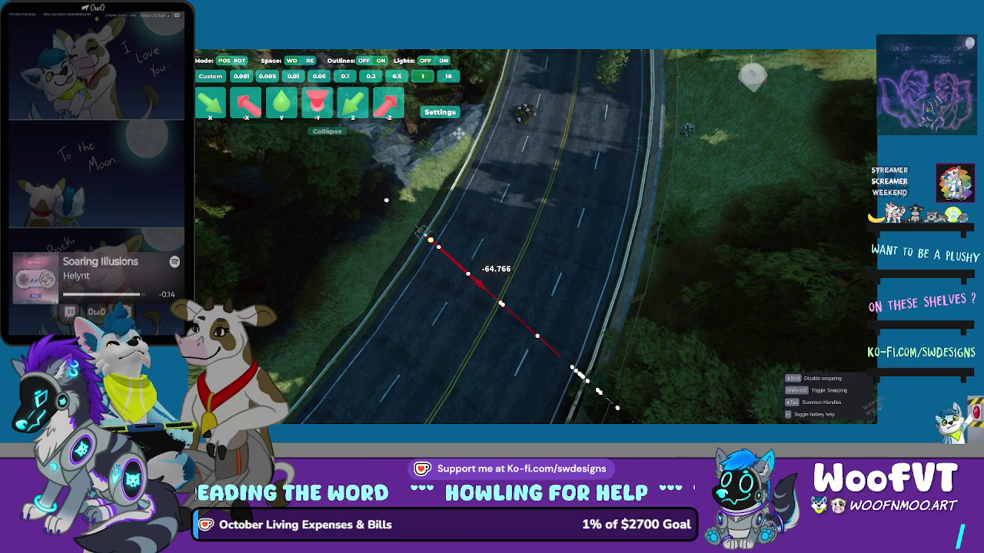
key("Escape")
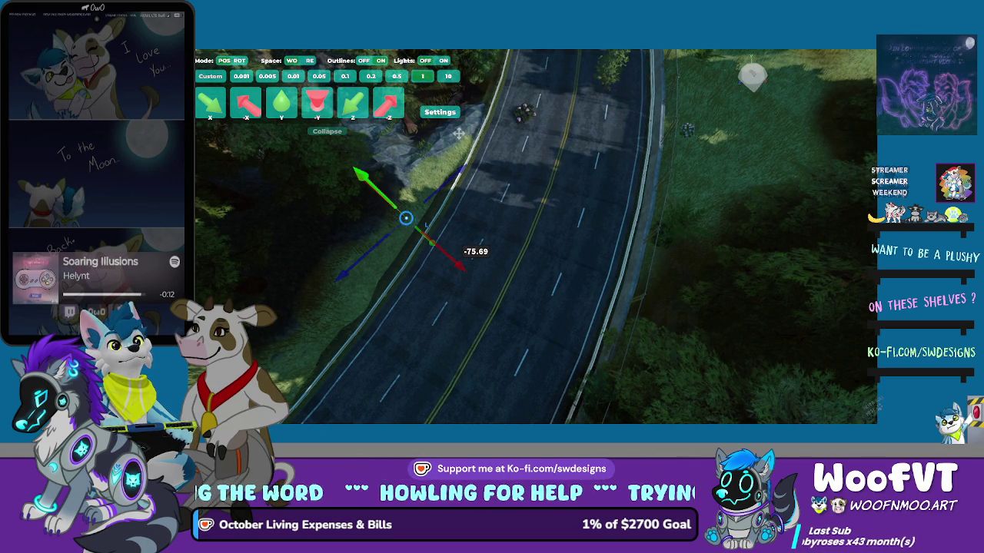
key("e")
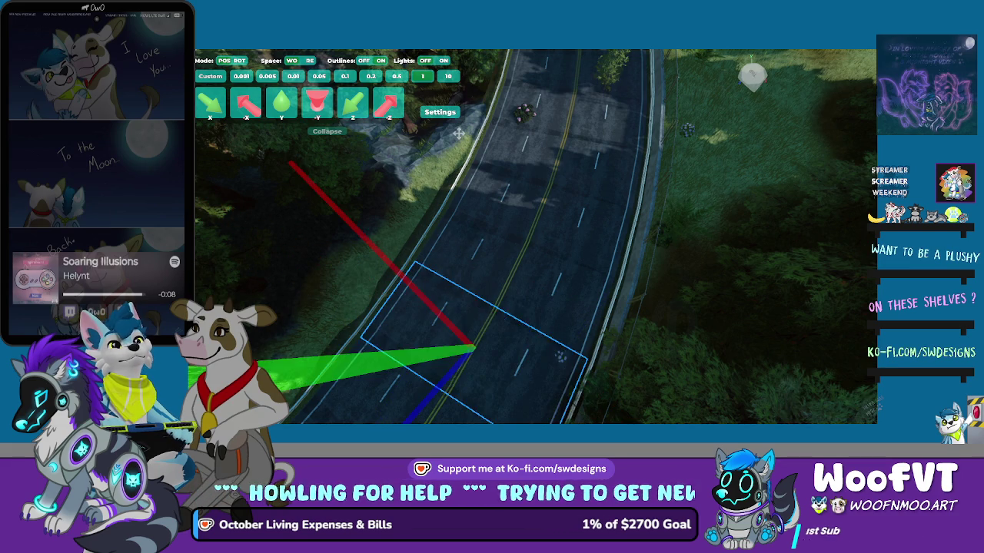
key("e")
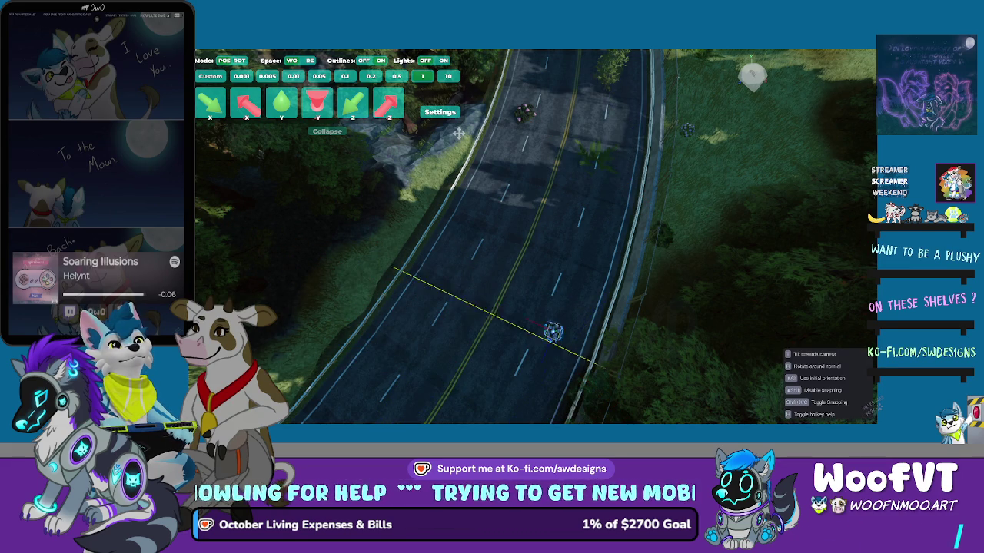
key("e")
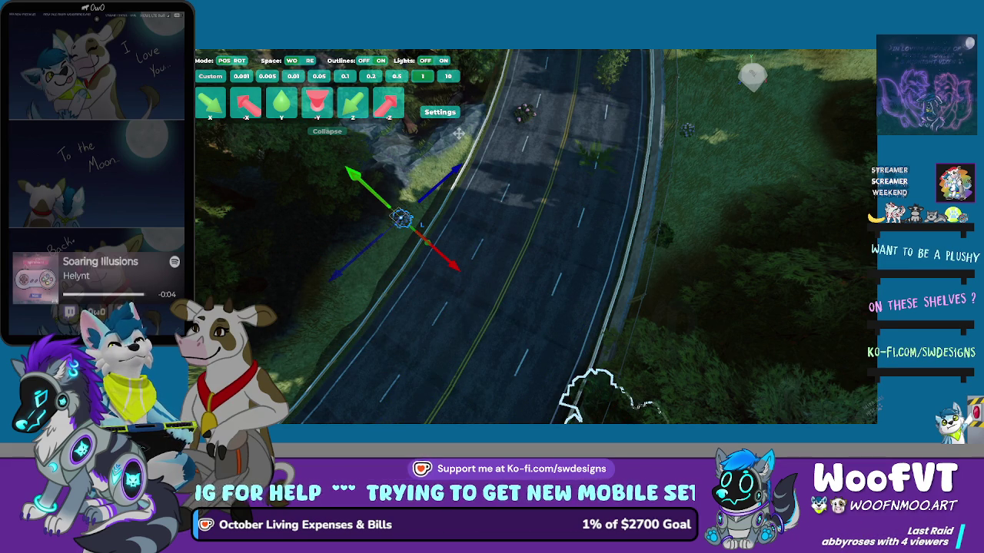
key("e")
key("e")
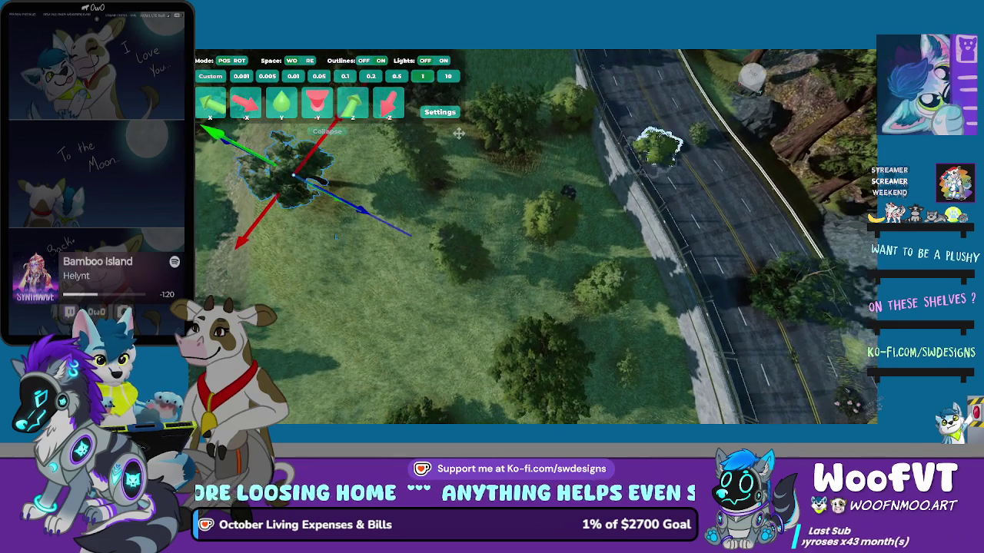
- Drag the tree down to the guardrail at the road bend by the rocks
mouse_move(284, 173)
left_mouse_down()
mouse_move(500, 212)
mouse_move(283, 307)
left_mouse_up()
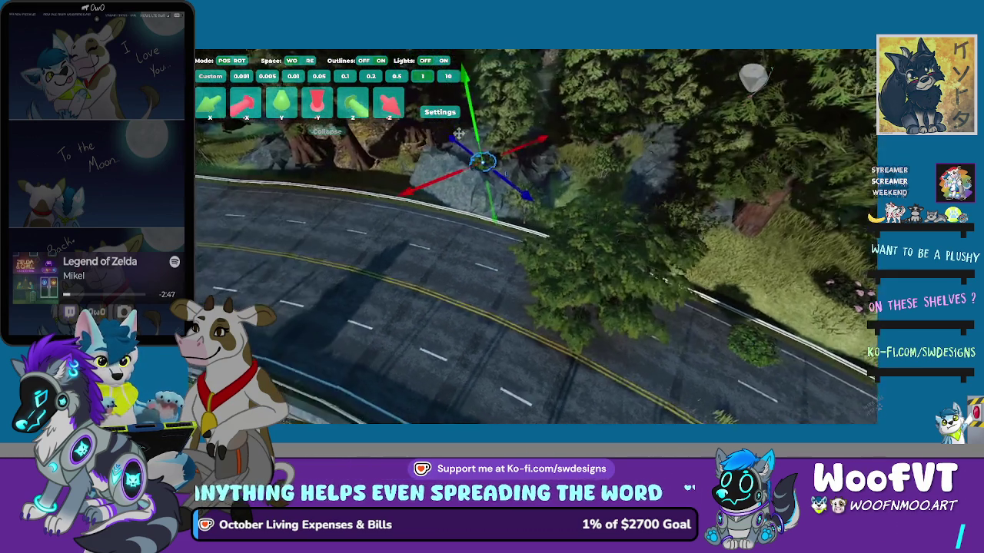
- Snap the tree onto the grassy bank behind the guardrail and frame it
key("w")
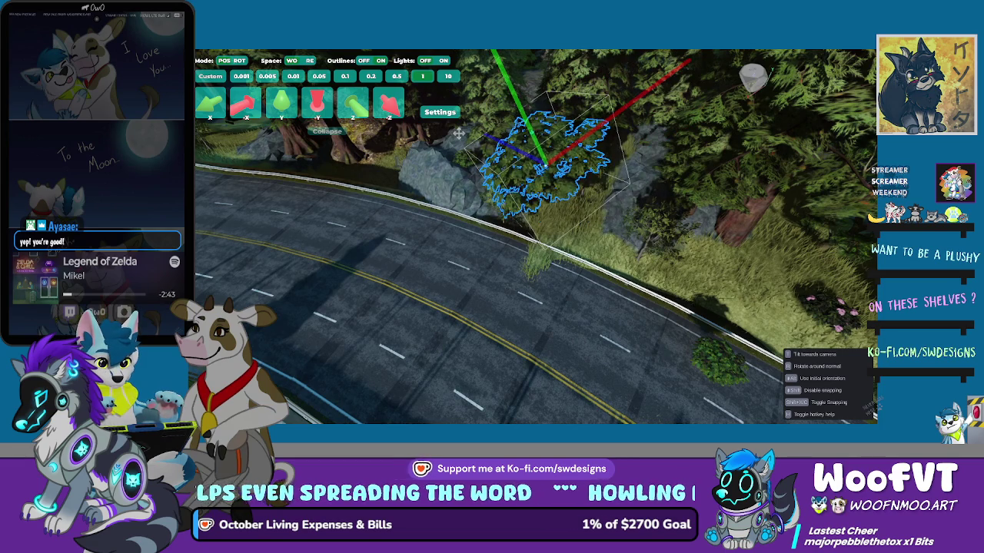
key("s")
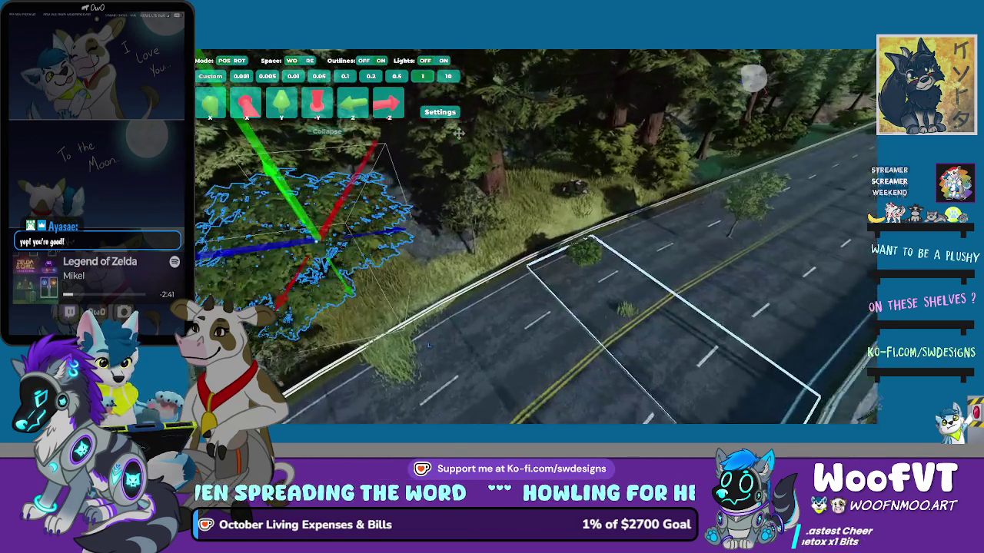
key("g")
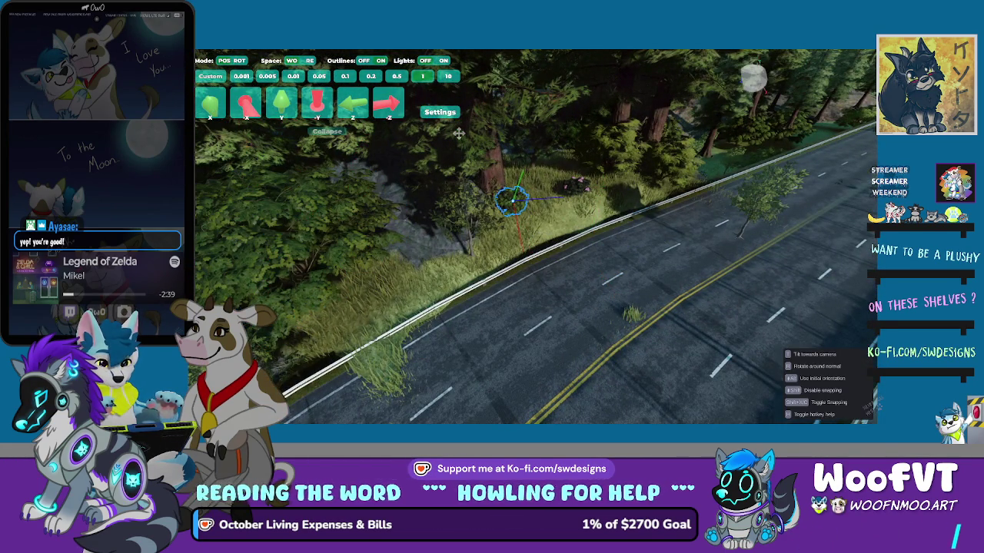
key("f")
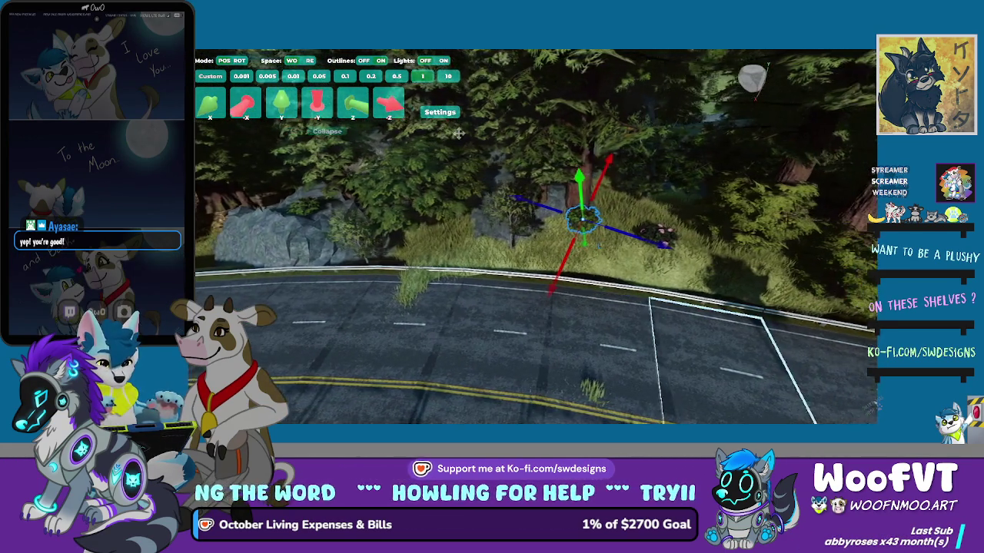
key("g")
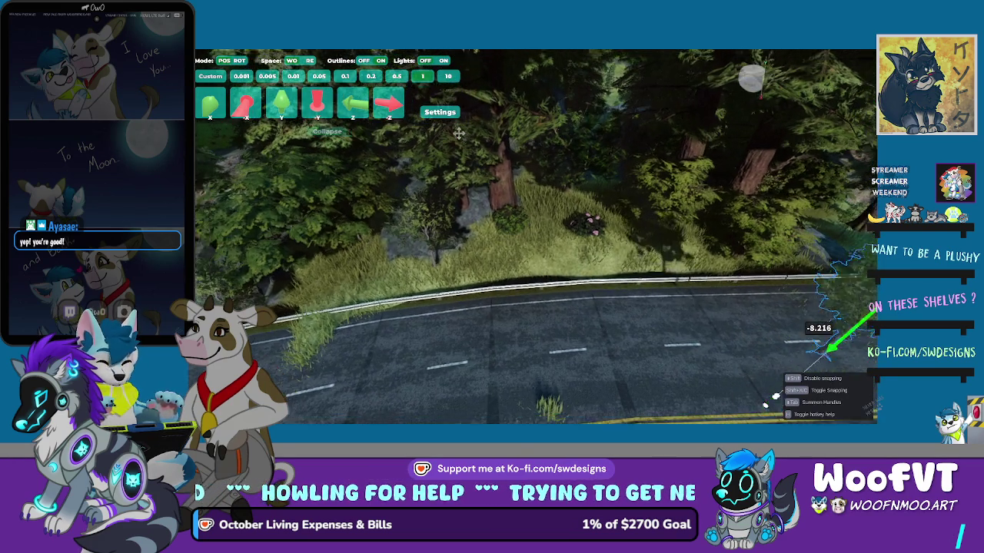
key("f")
key("g")
key("g")
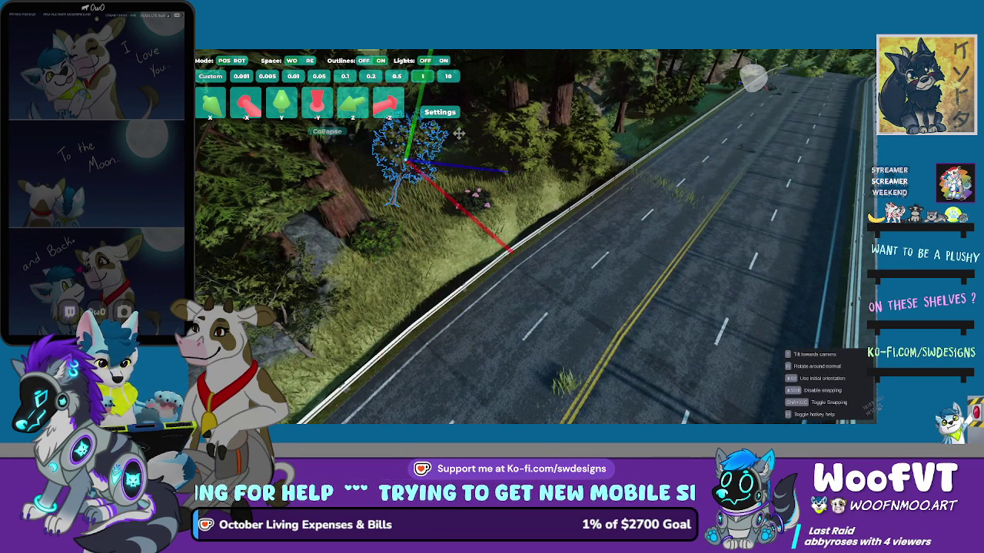
key("g")
key("f")
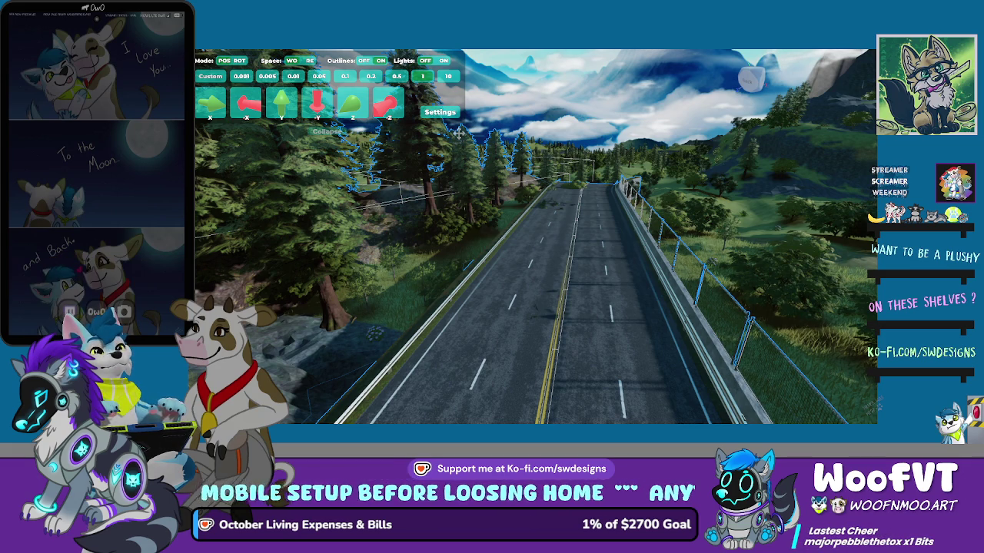
- Fly the view forward along the road toward the bridge railing
key("w")
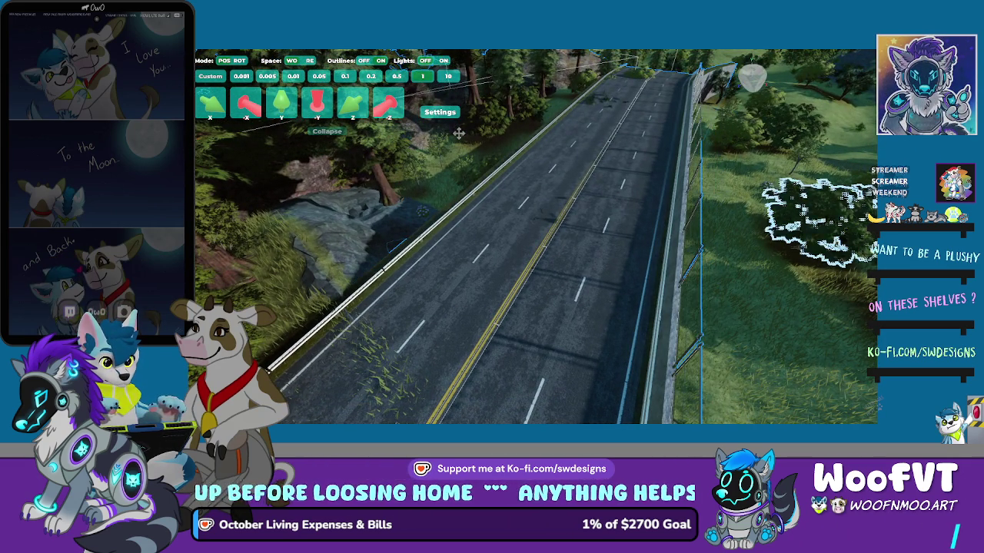
key("a")
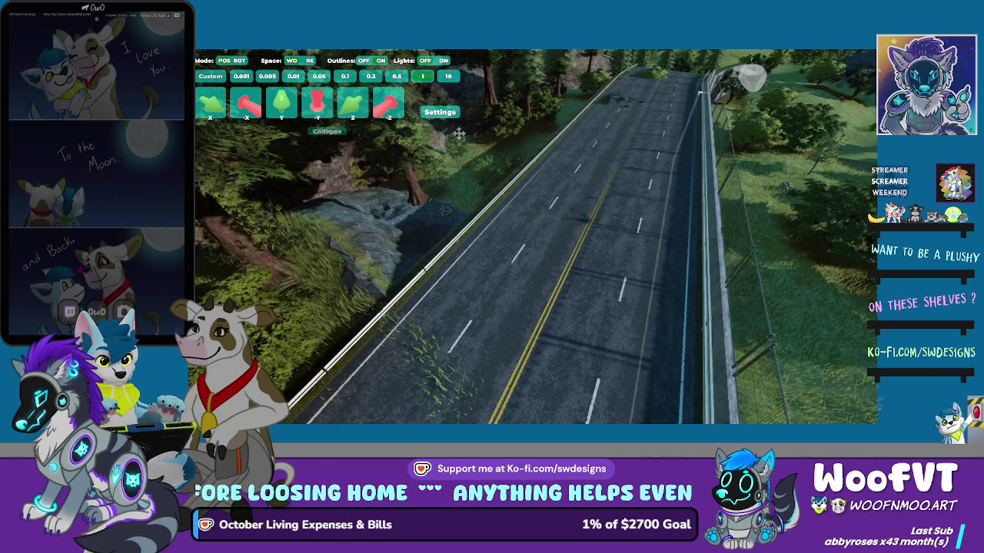
key("d")
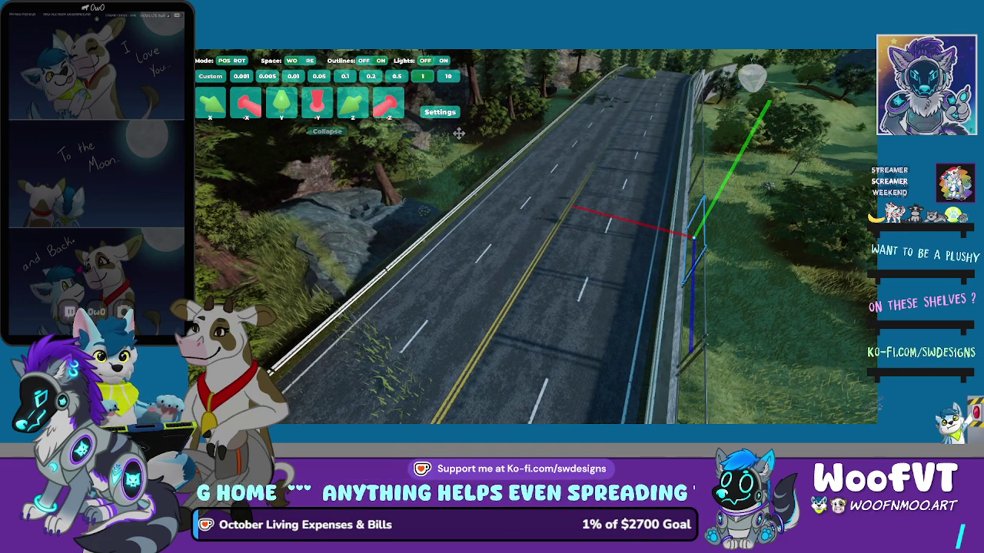
left_click(458, 134)
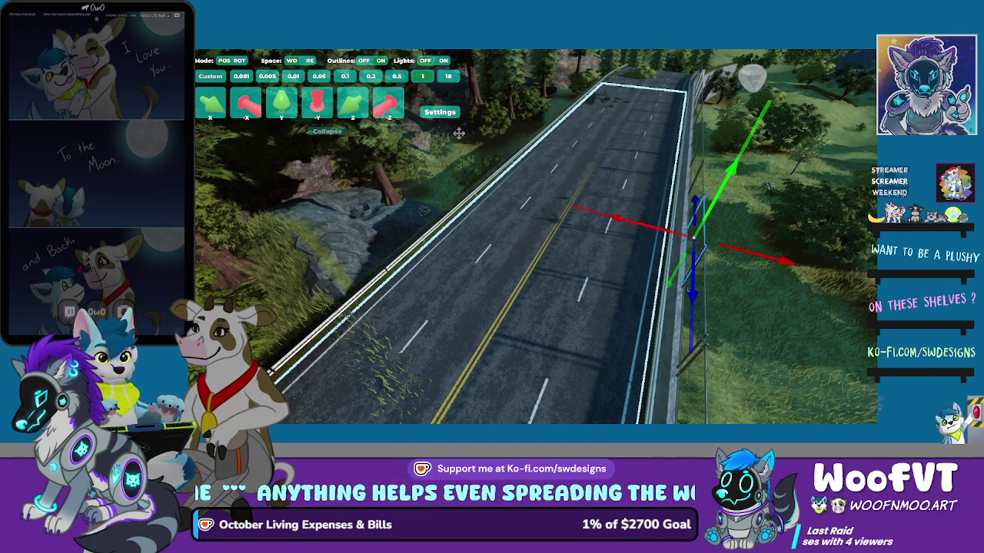
key("d")
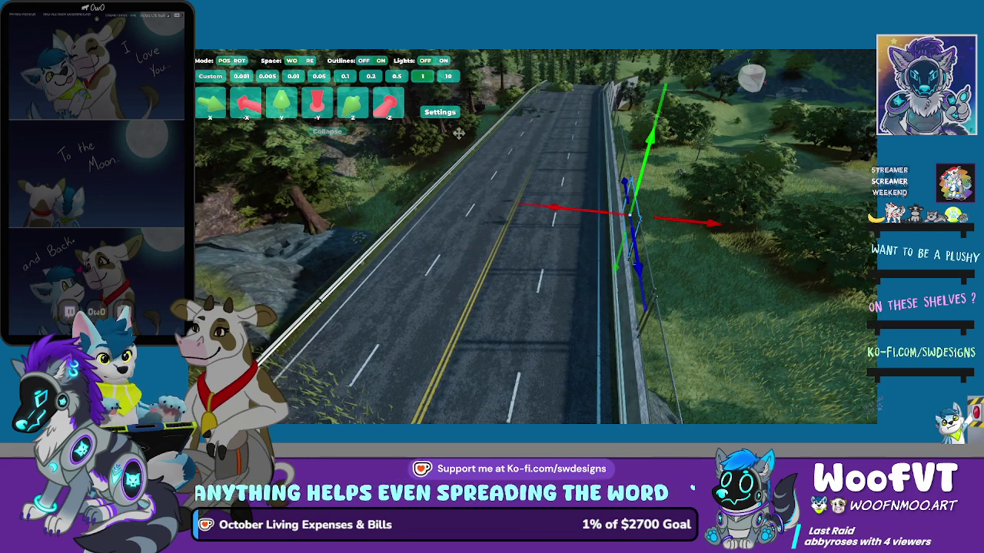
left_click(458, 134)
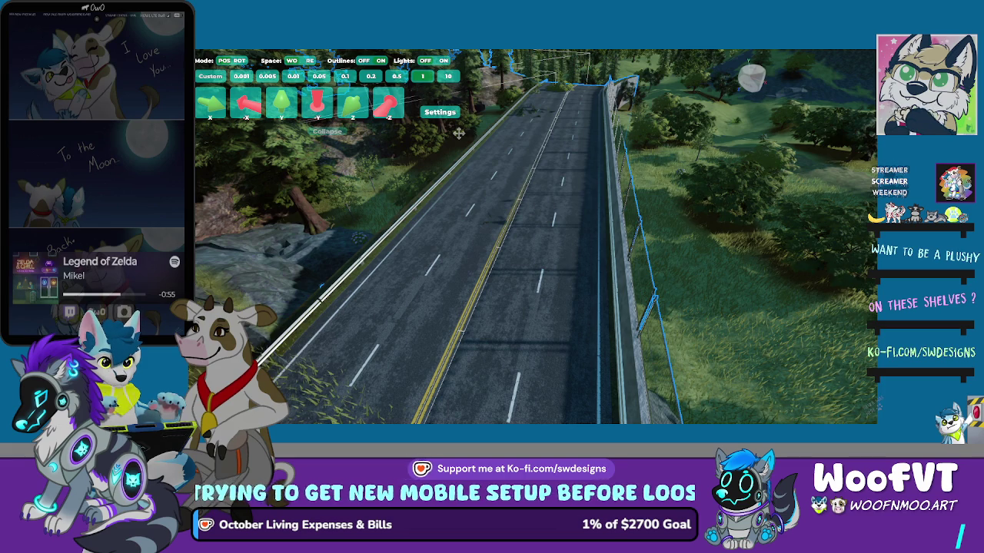
left_click(632, 223)
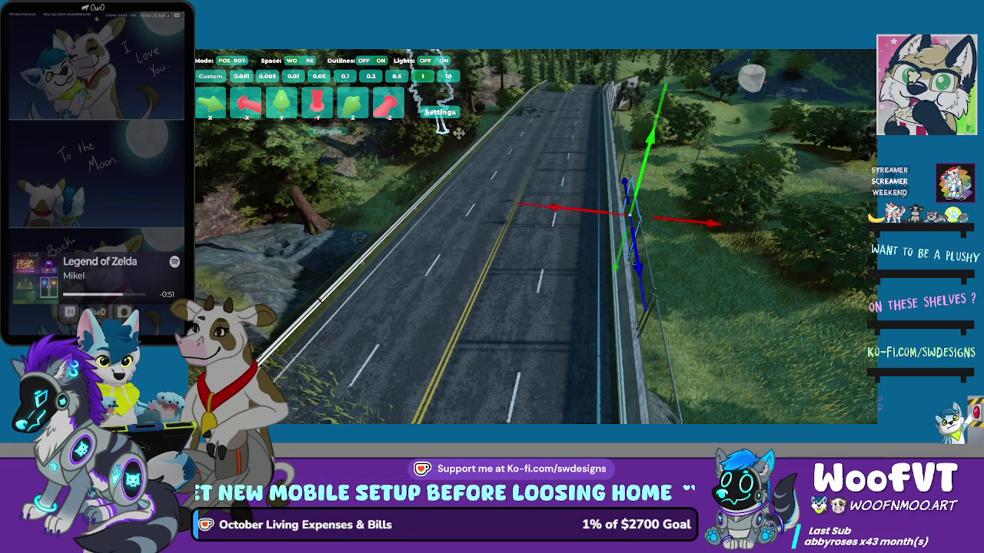
key("f")
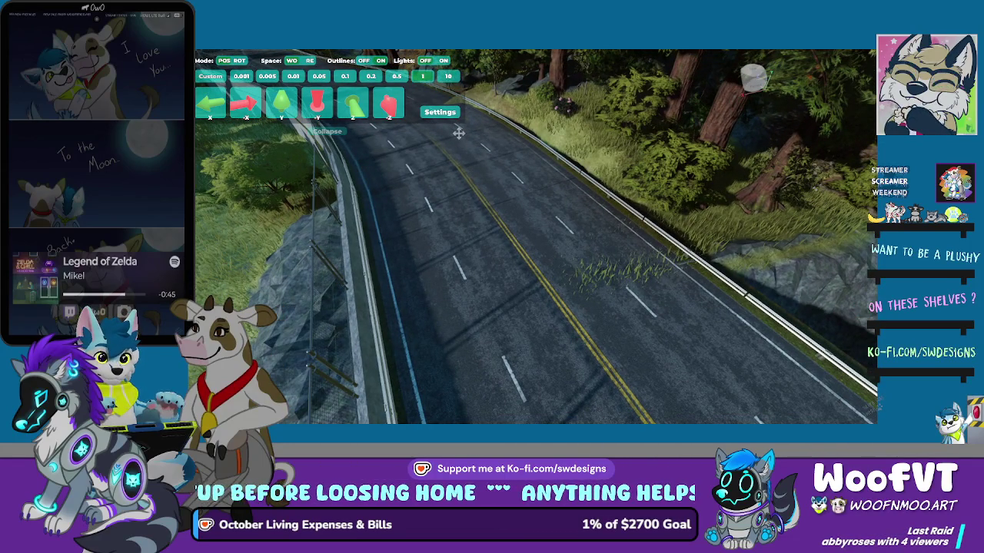
- Clear the grass tuft off the road's centre line onto the rocky bank
key("g")
key("g")
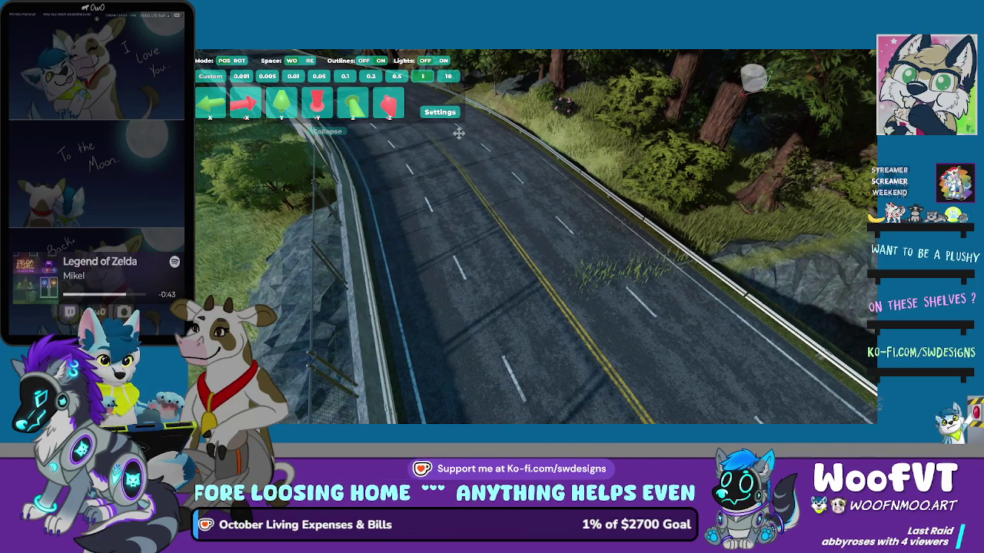
left_click(458, 133)
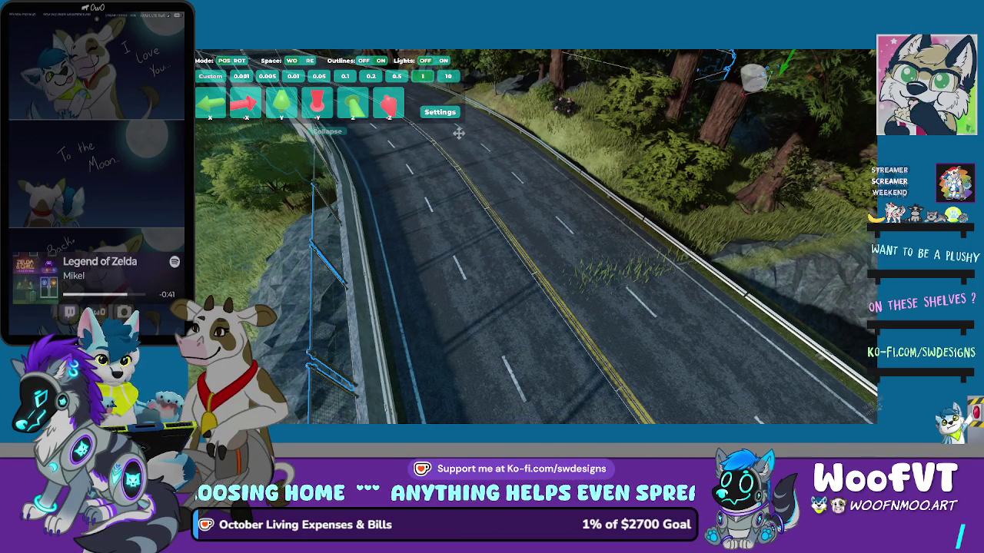
key("g")
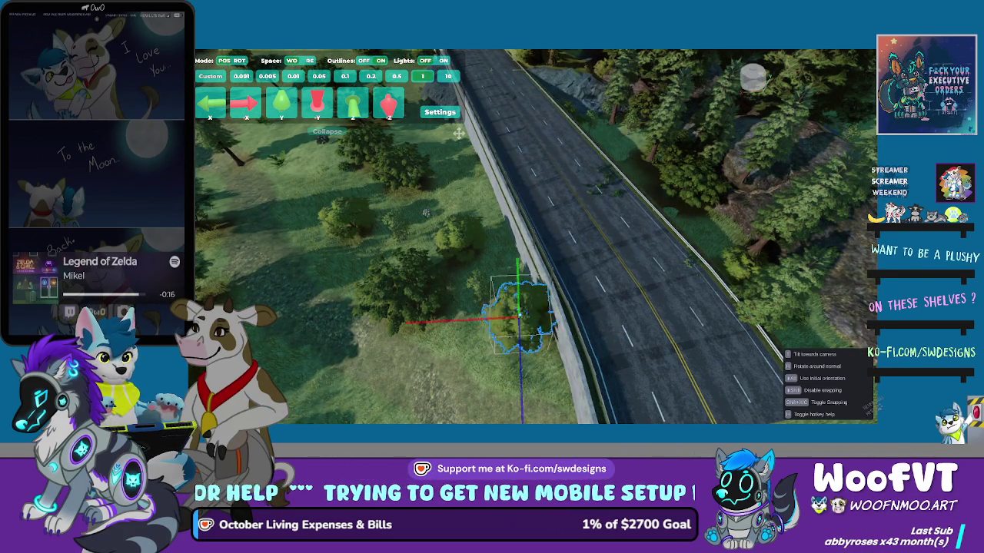
- Drop the tree onto the grassy slope just beneath the roadside guardrail
mouse_move(518, 315)
left_mouse_down()
mouse_move(505, 308)
mouse_move(491, 319)
left_mouse_up()
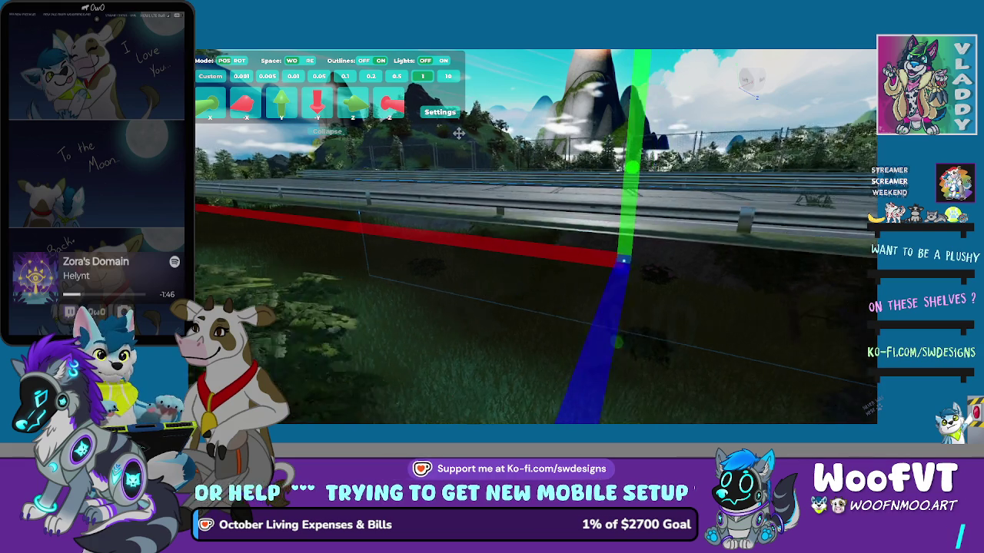
- Slide the object below the guardrail along one gizmo axis to about 80.171
left_click_drag(565, 265, 570, 265)
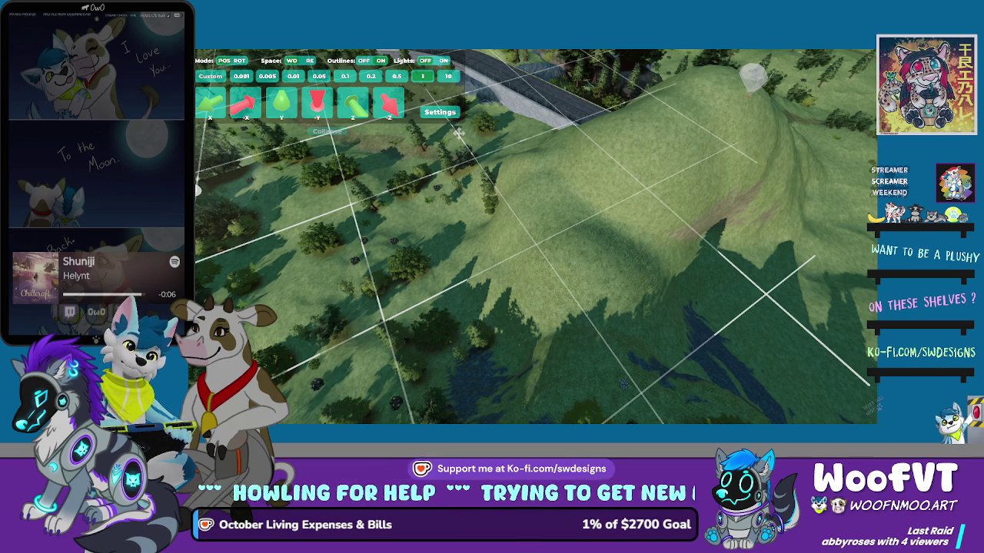
- Swing the camera around the hill to look down the road toward it
left_click_drag(531, 215, 596, 233)
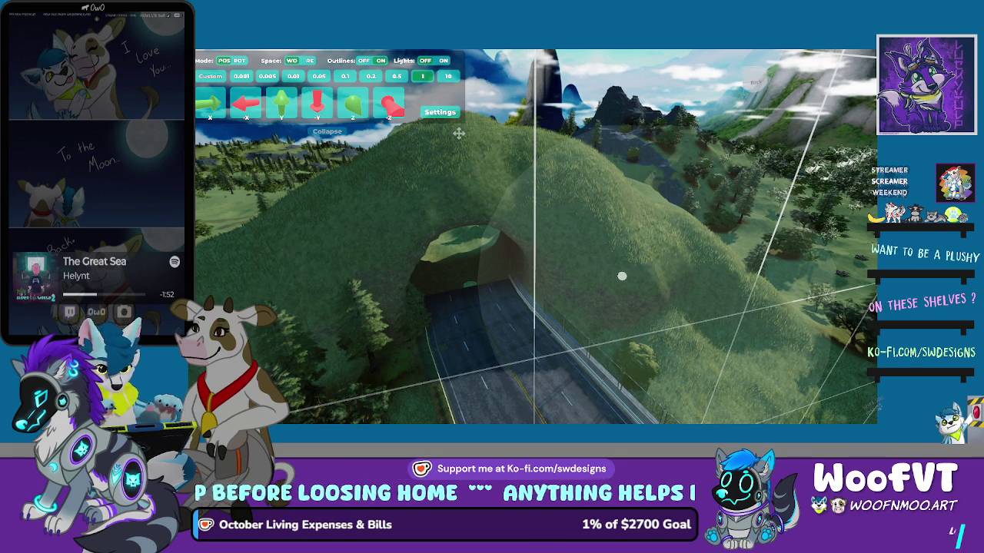
- Circle the camera around the tunnel with Q until looking straight down on the hill and road
key("q")
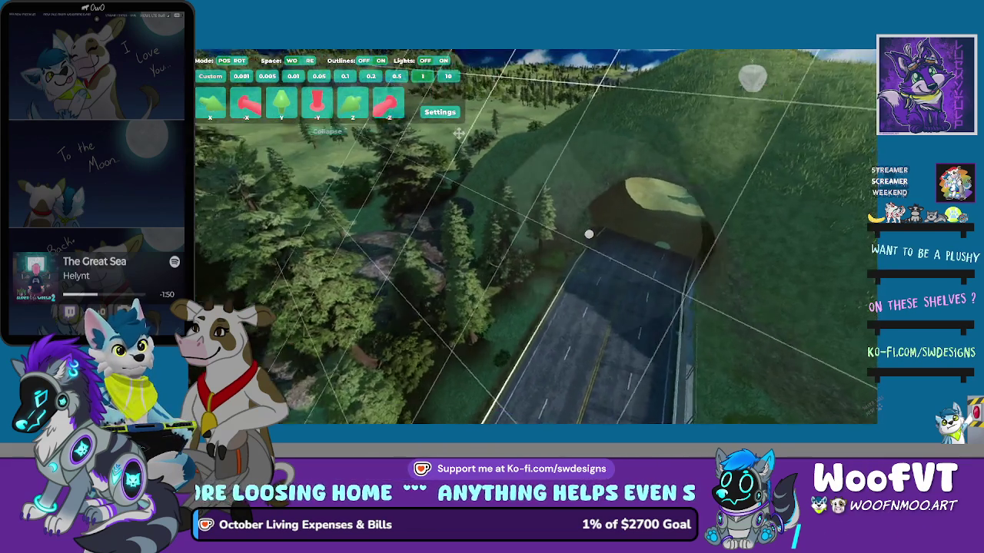
key("q")
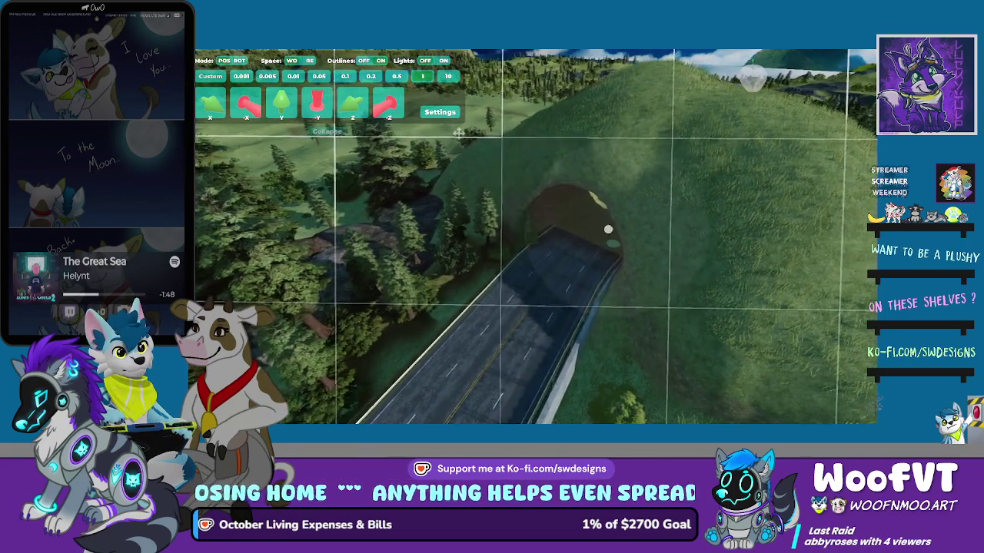
key("q")
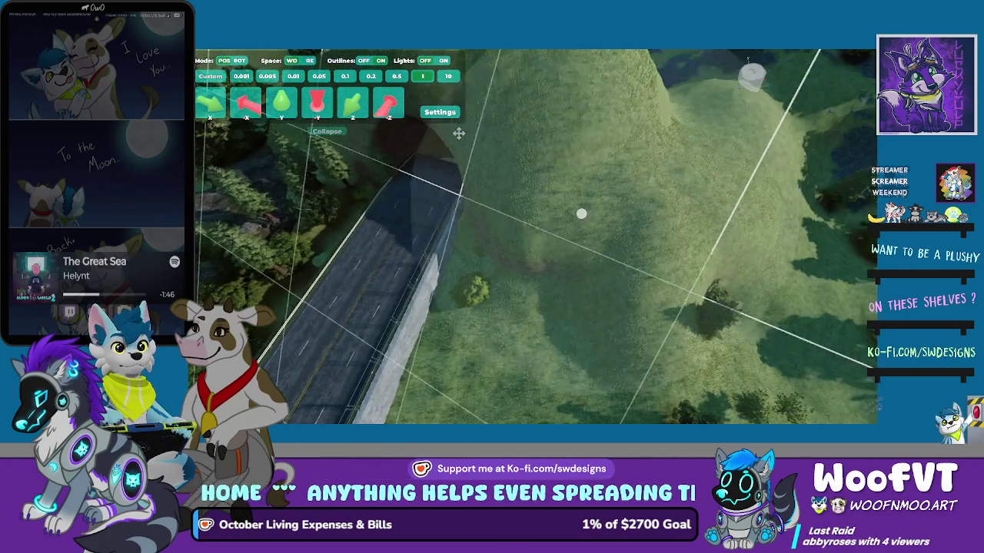
key("q")
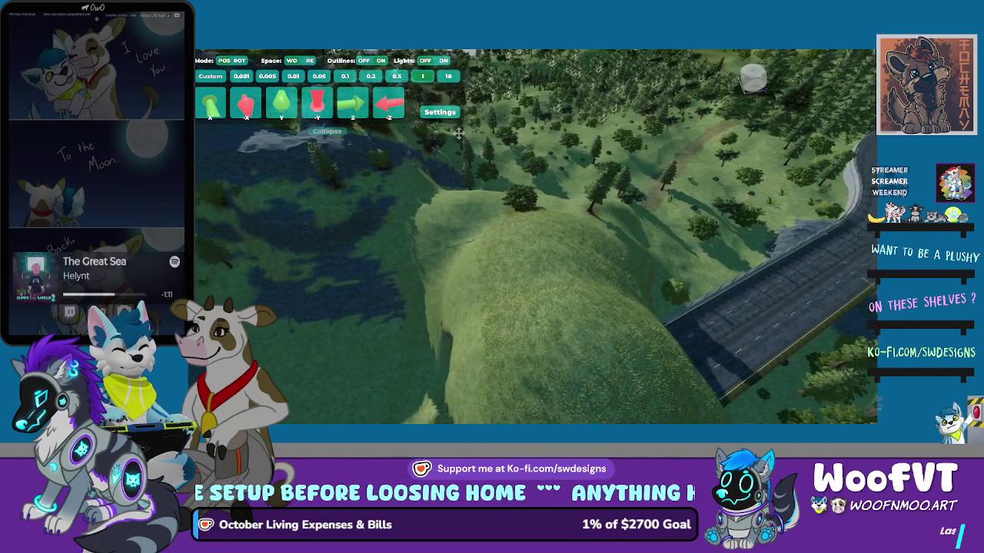
- Level the view, fly toward the bridge, and turn toward the tunnel and open hills
key("Up")
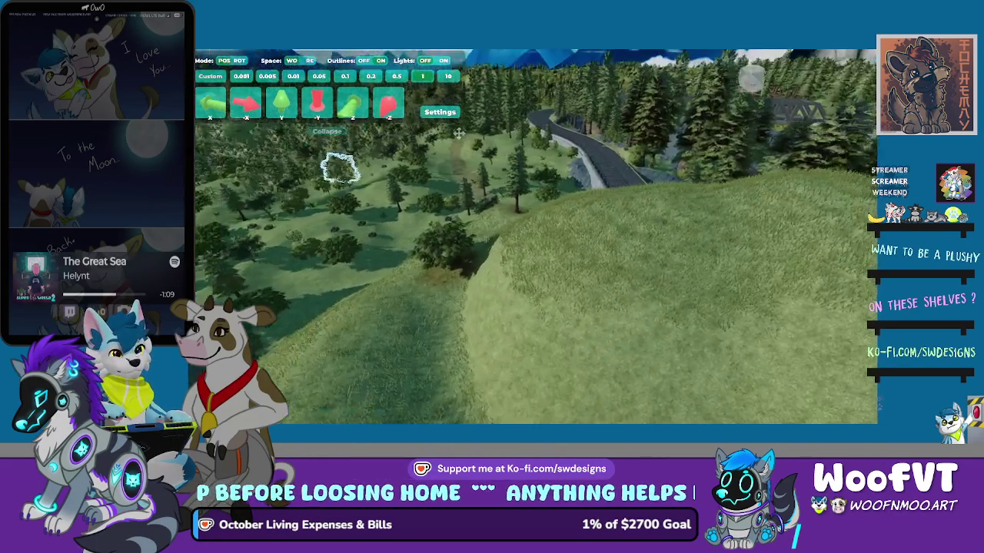
key("w")
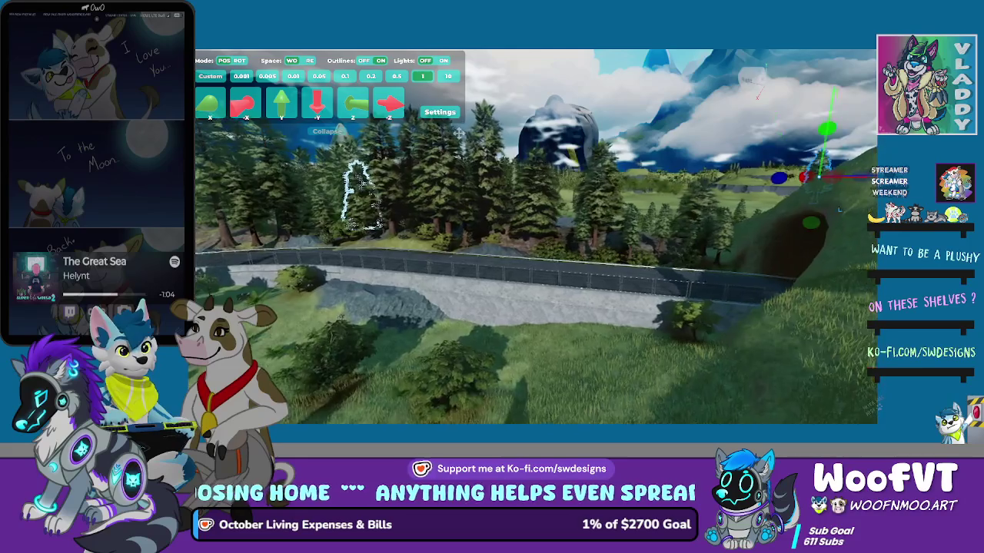
key("Right")
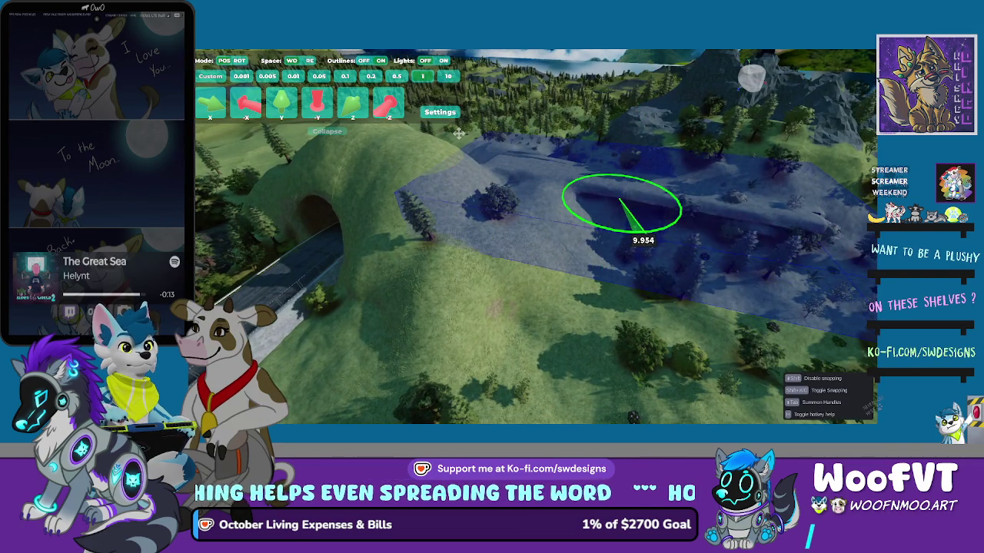
- Rotate the new flat piece to about 40 degrees and shift it vertically, then cycle it to the curved arch variant
left_click_drag(458, 133, 458, 133)
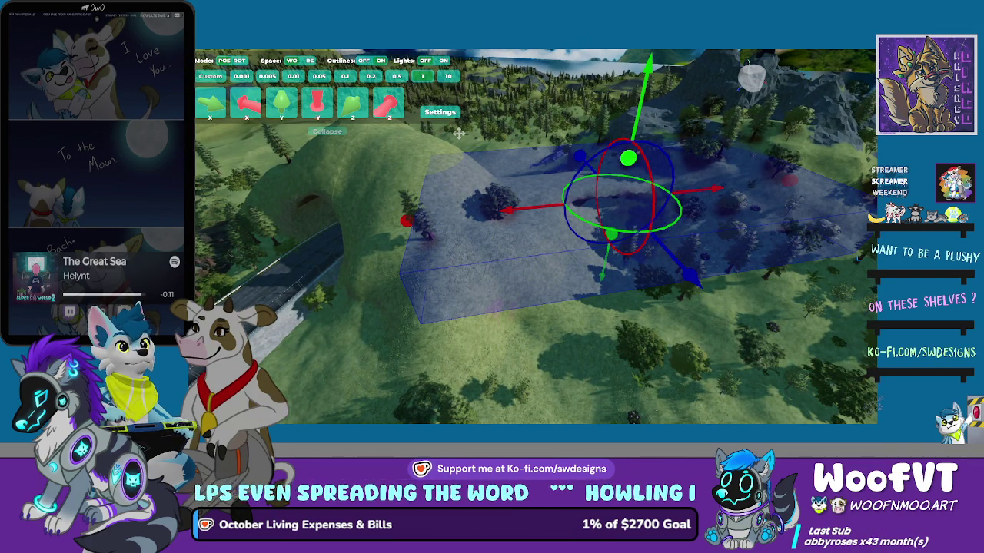
left_click_drag(458, 133, 458, 133)
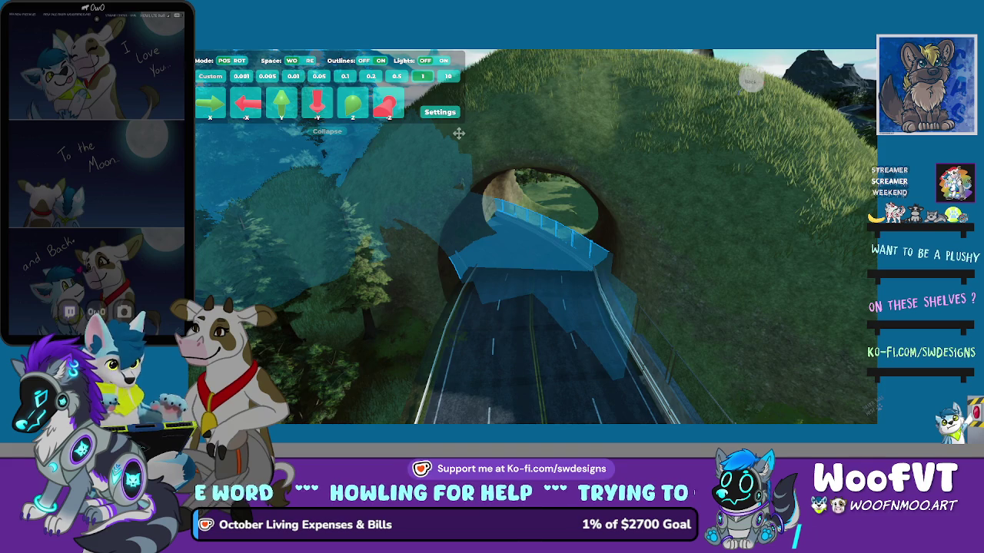
key("w")
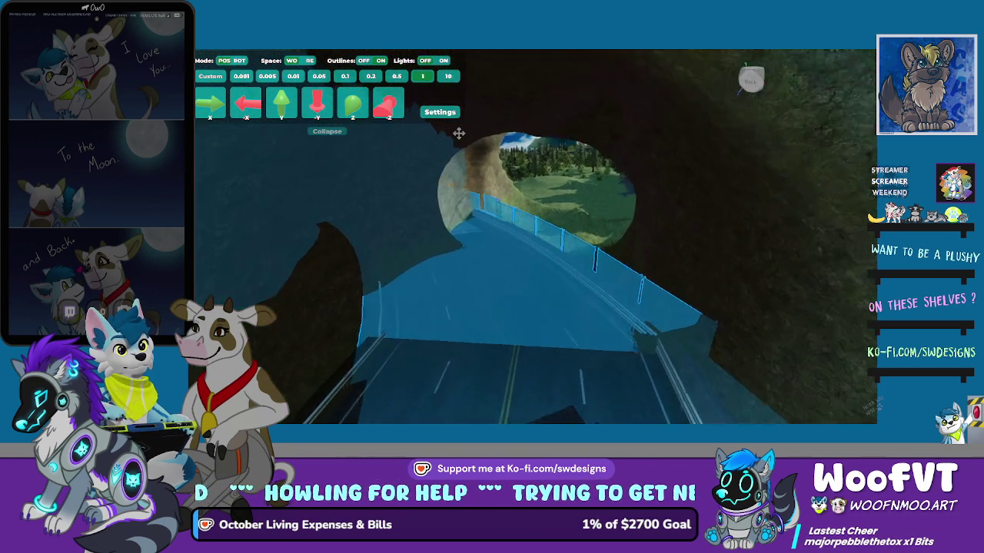
key("s")
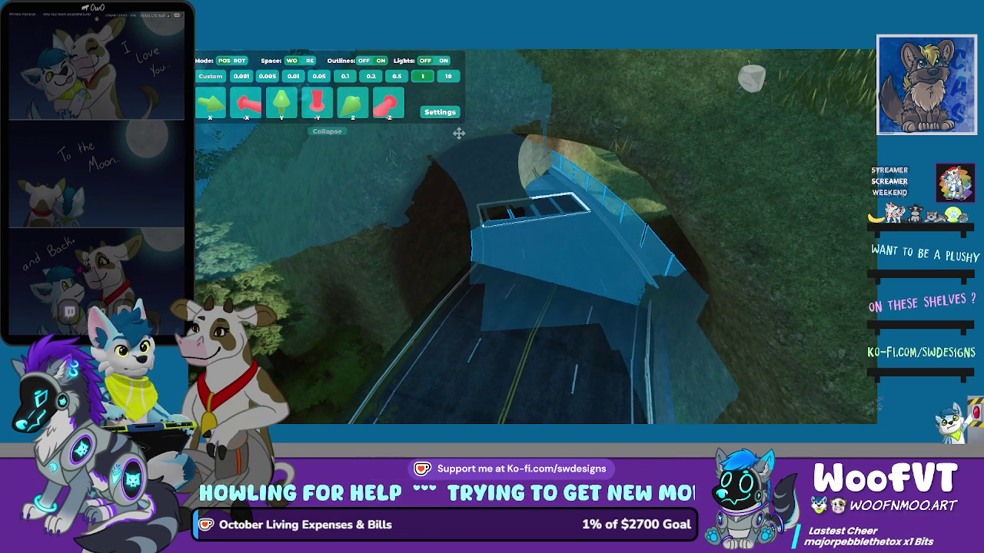
key("r")
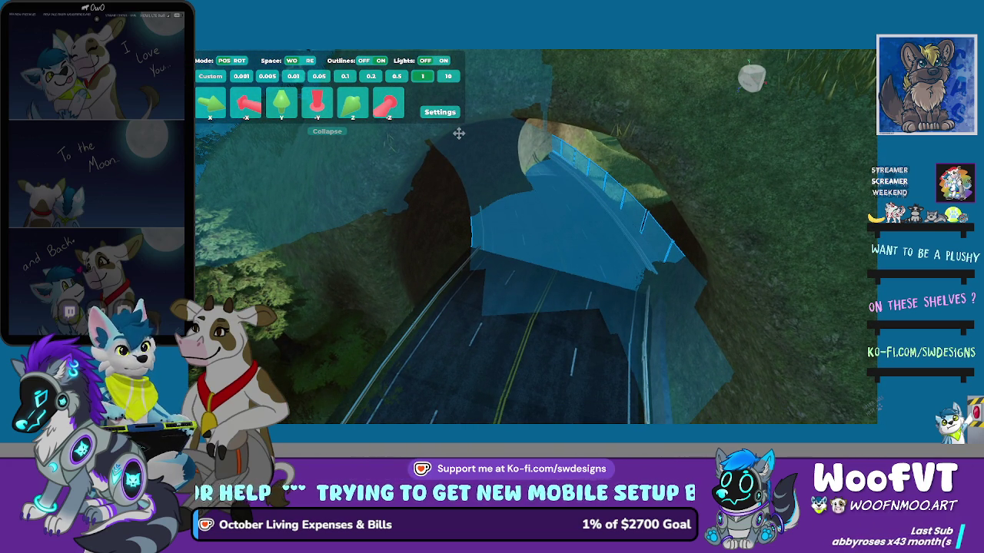
- Pan the view across the forest back to the tunnel entrance and deselect the arch piece
key("s")
key("a")
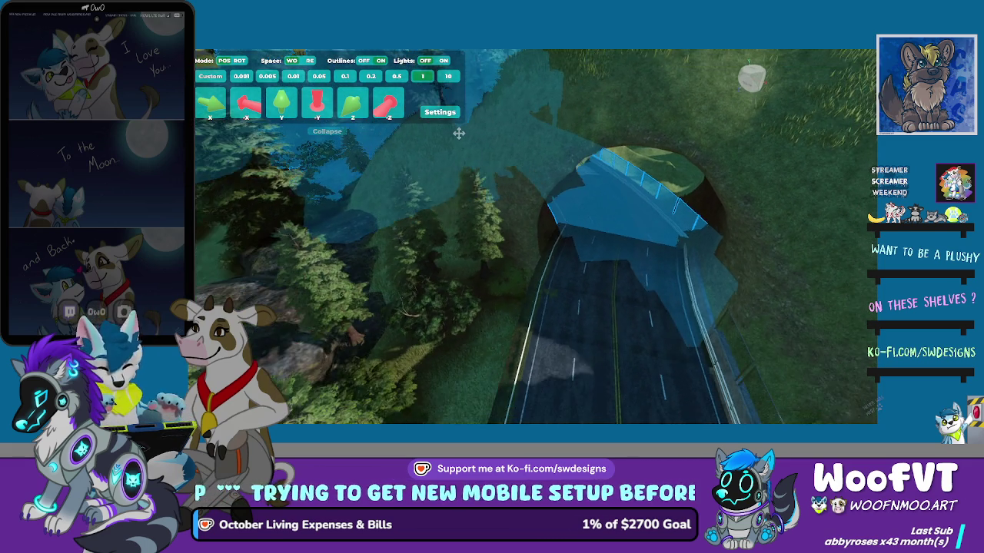
key("a")
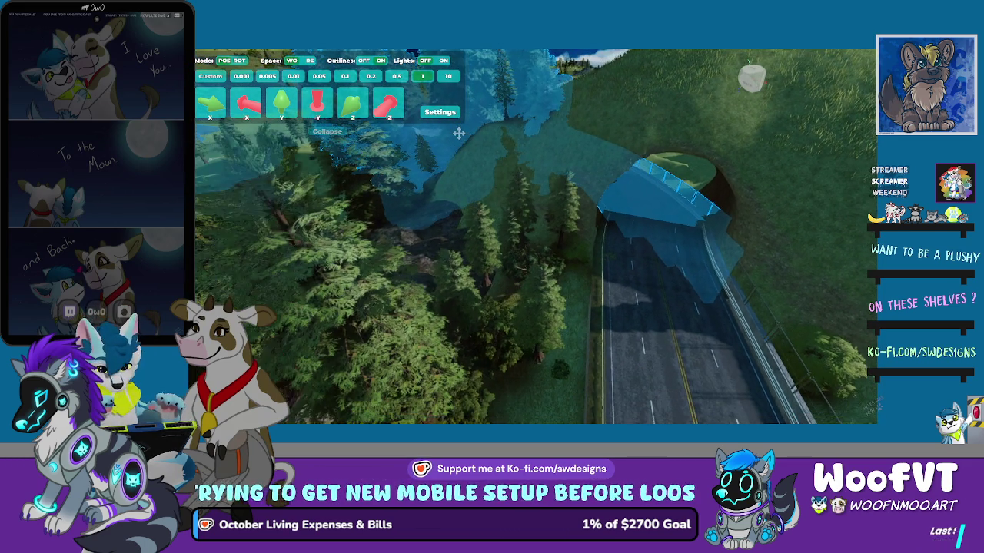
key("d")
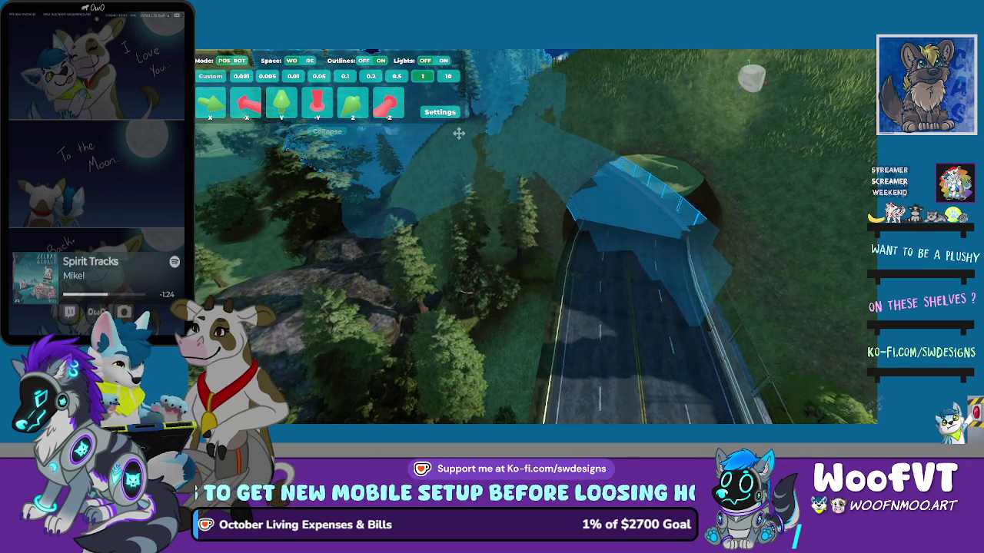
key("d")
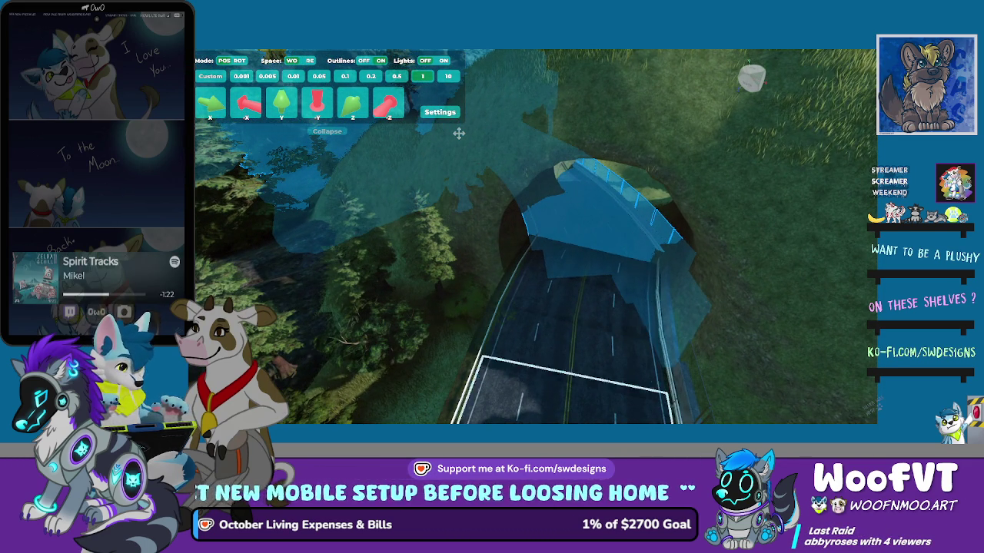
left_click(458, 133)
- Pull back to see the hill, then fly forward and lower past the trees toward the tunnel entrance
key("s")
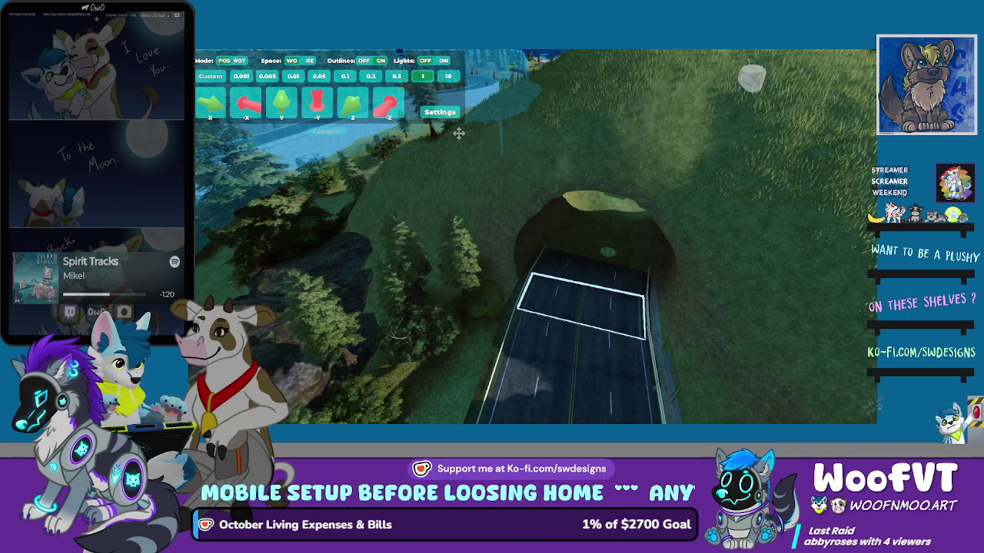
key("s")
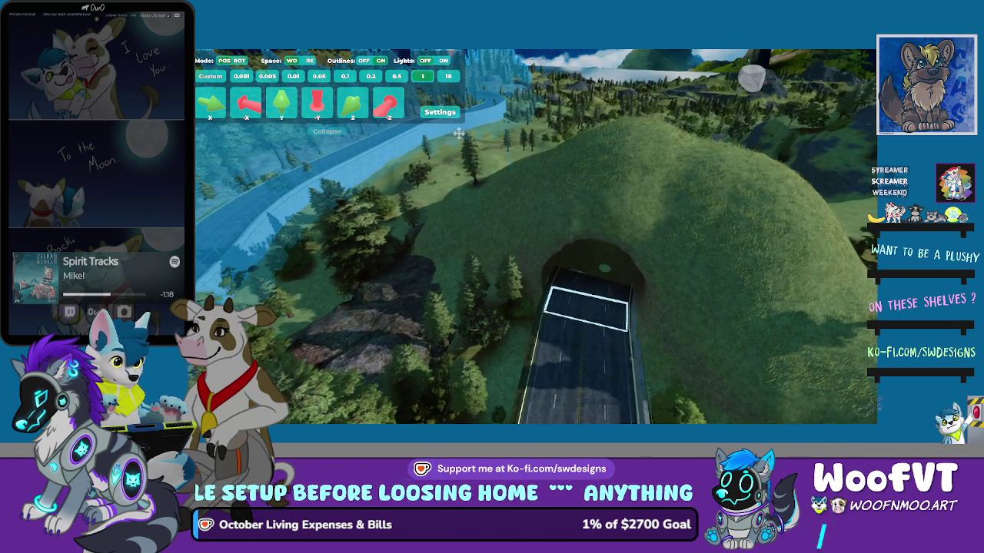
key("s")
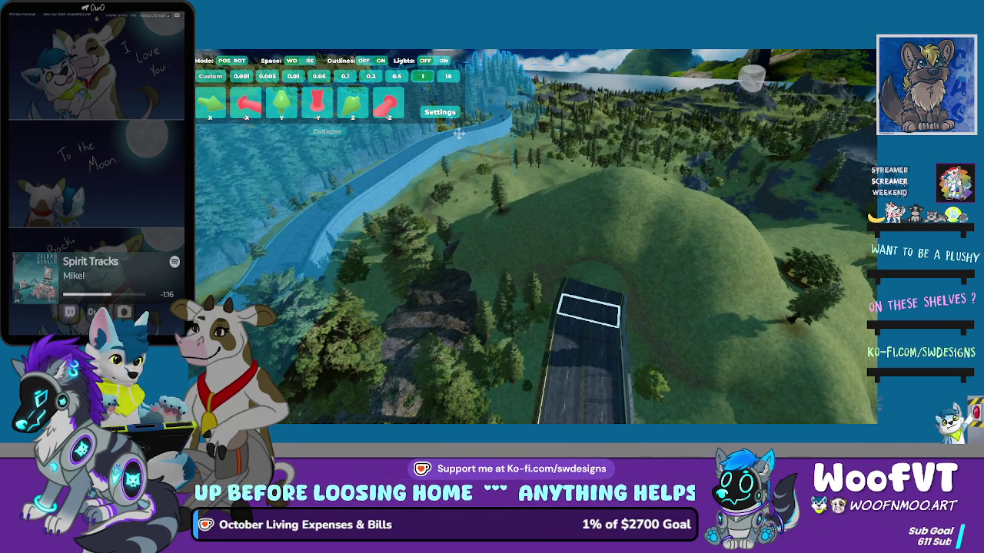
key("w")
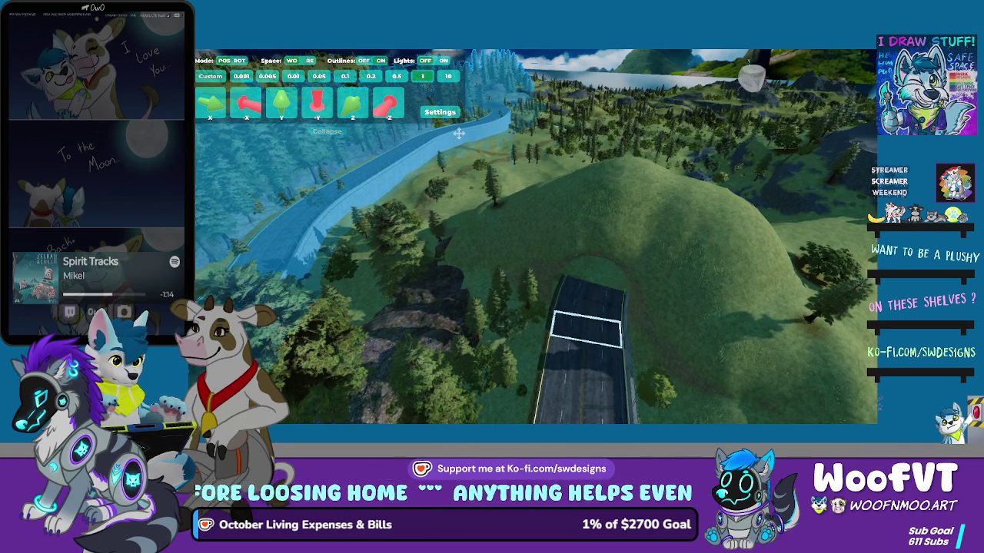
key("w")
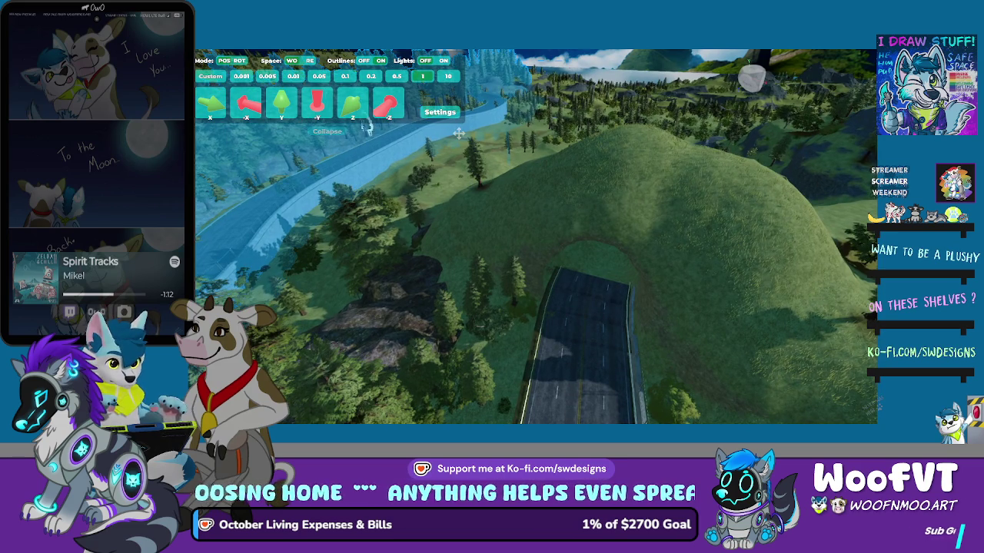
key("w")
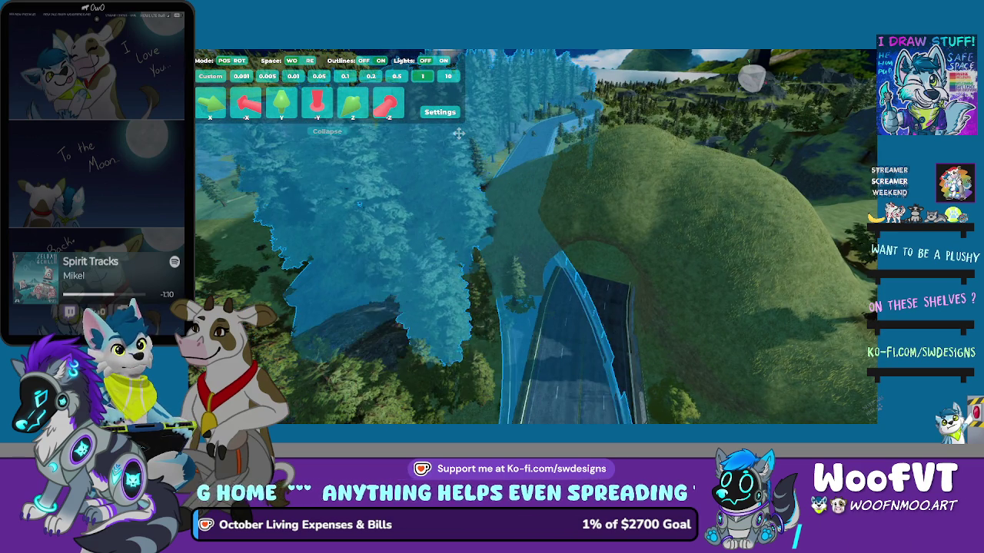
key("w")
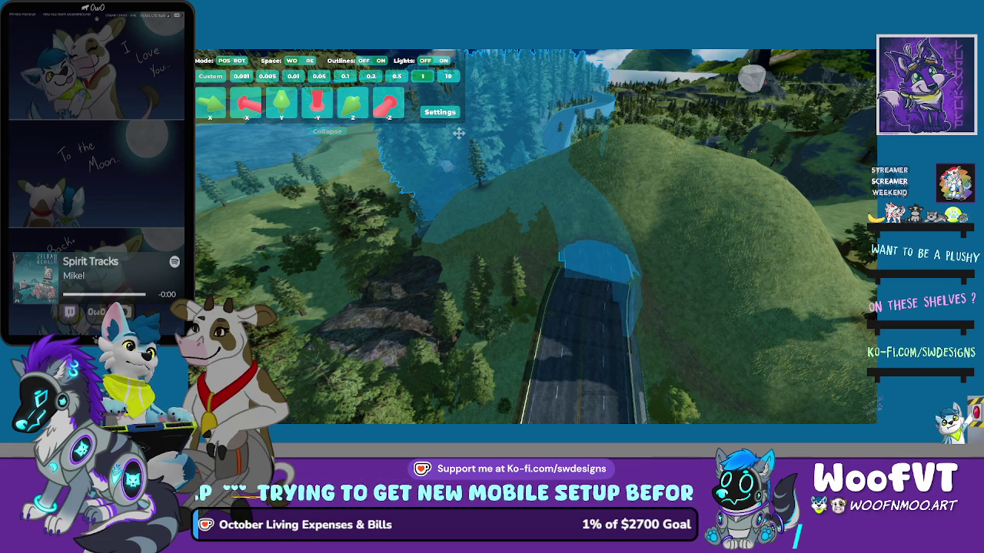
- Turn the road section left and right until it lines up over the tunnel mouth
key("Left")
key("Left")
key("Left")
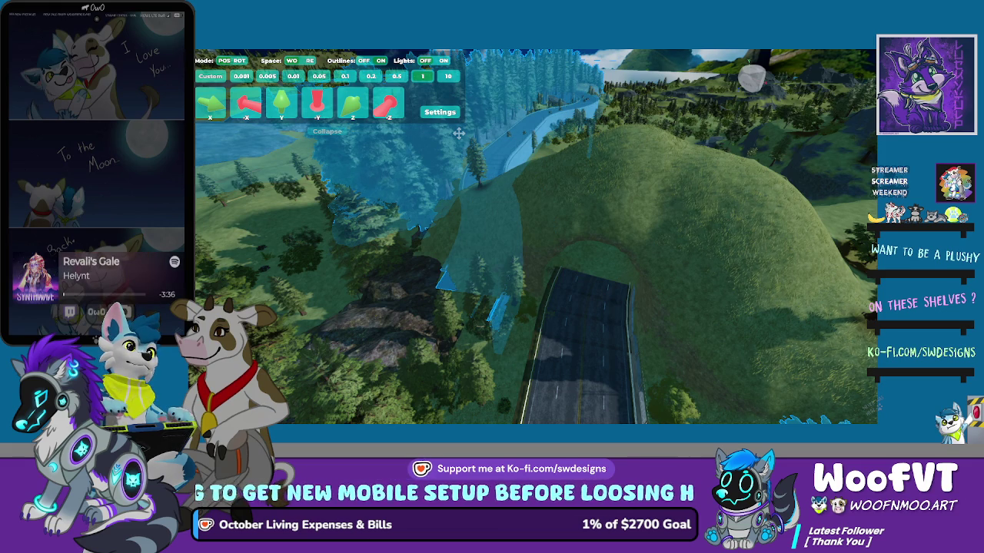
key("Right")
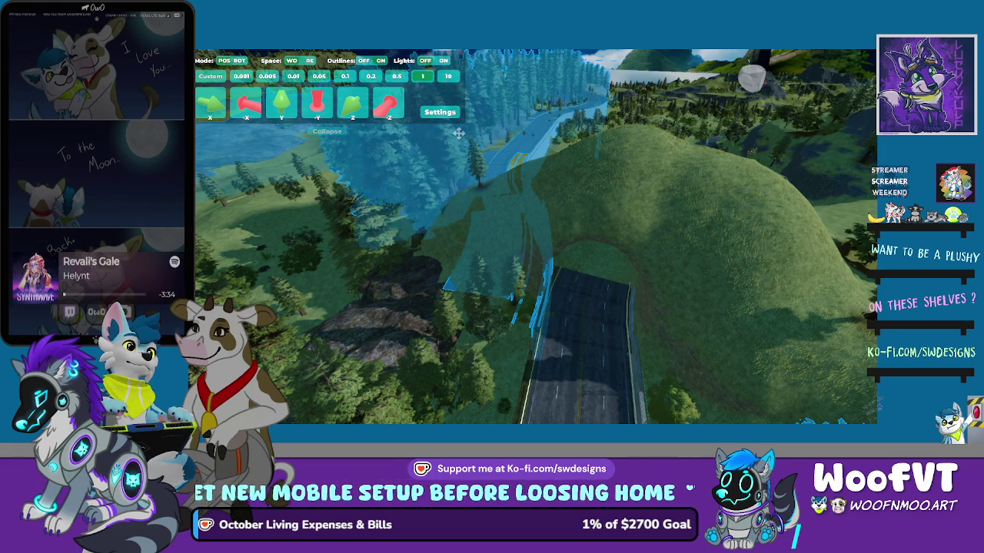
key("Right")
key("Right")
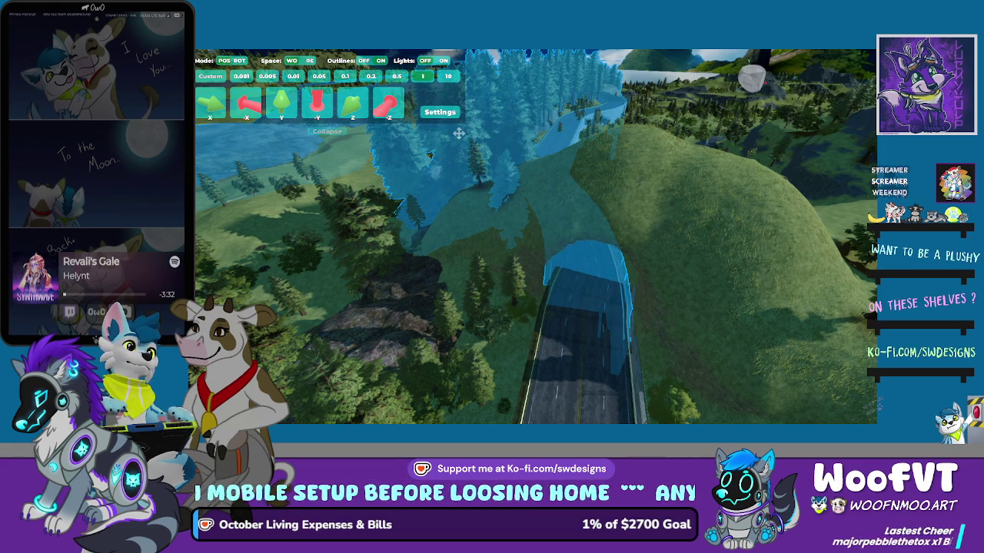
key("Right")
key("Right")
key("Right")
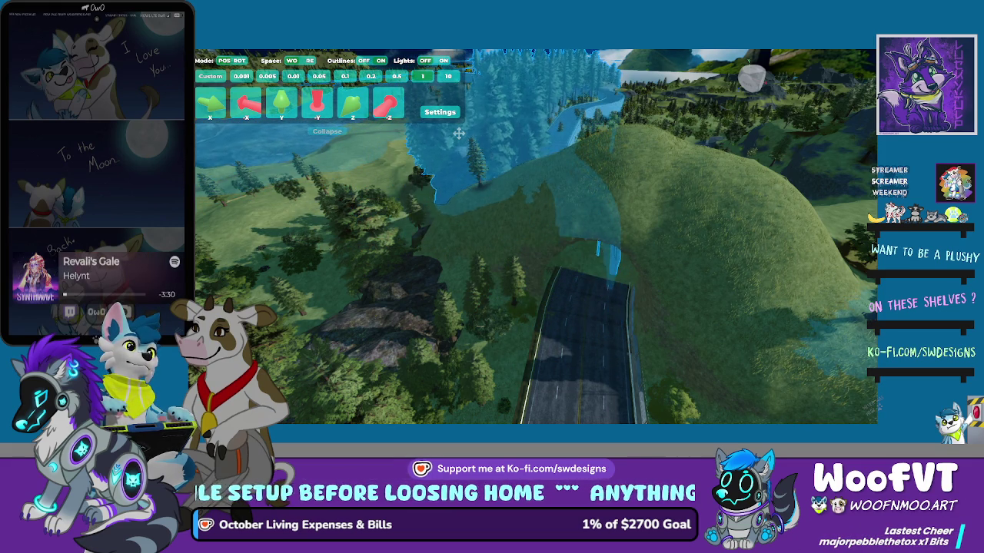
key("Left")
key("Left")
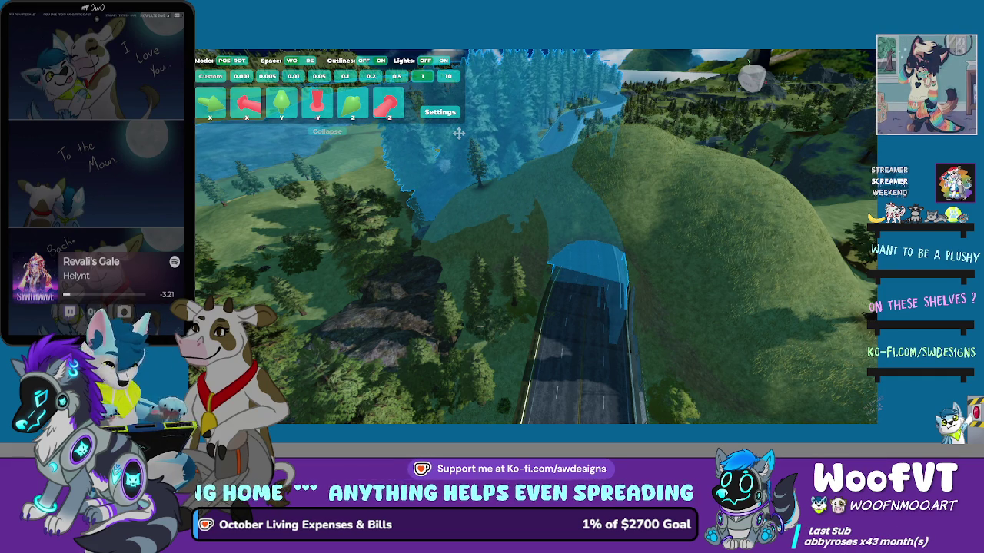
- Zoom in on the road piece and rotate it twice with R so it runs along the road
scroll(458, 134, "up", 5)
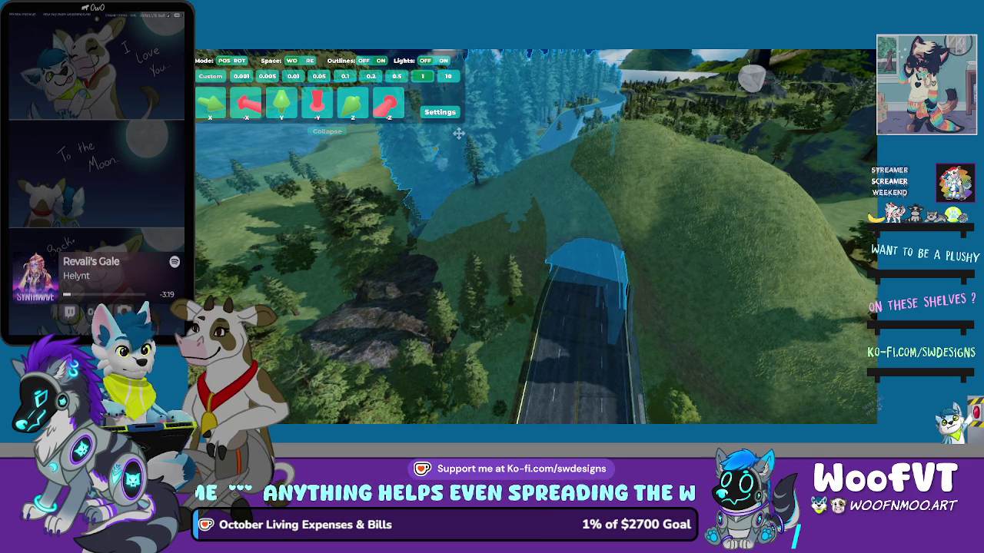
scroll(458, 134, "up", 5)
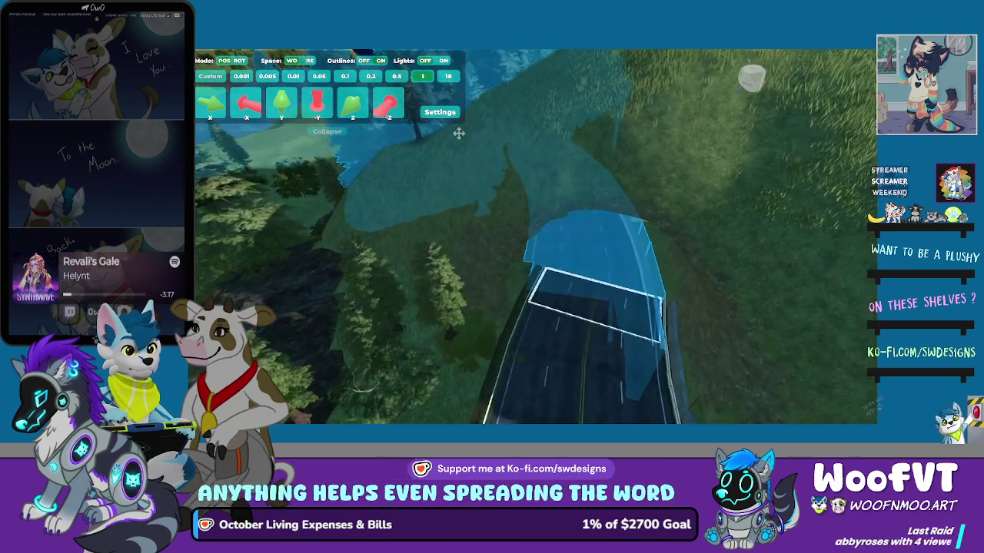
scroll(458, 134, "up", 5)
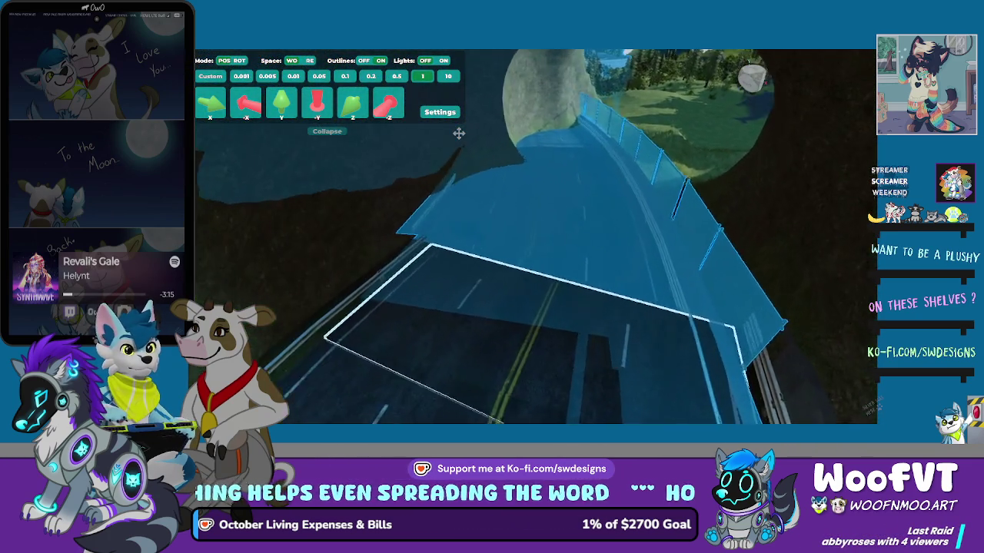
scroll(458, 133, "up", 4)
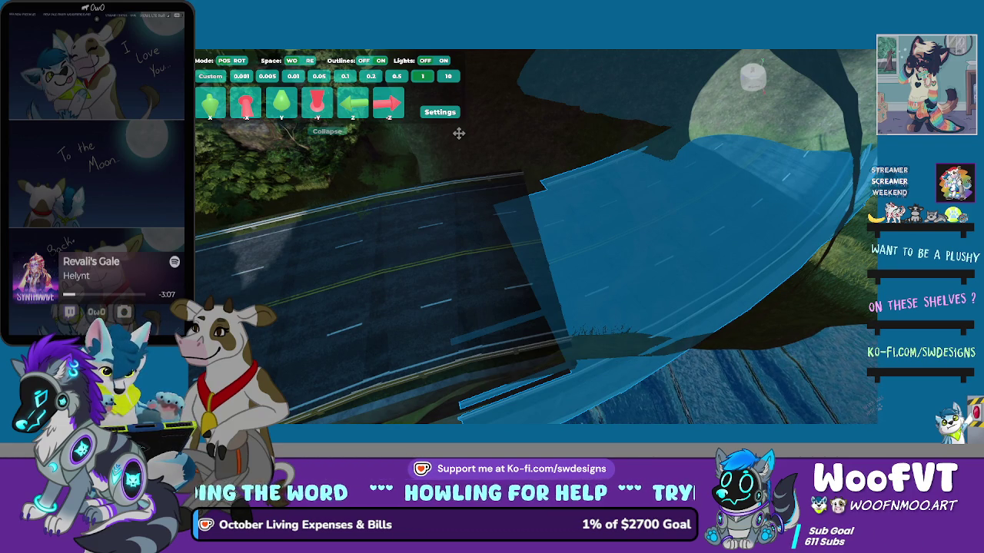
key("r")
key("r")
key("r")
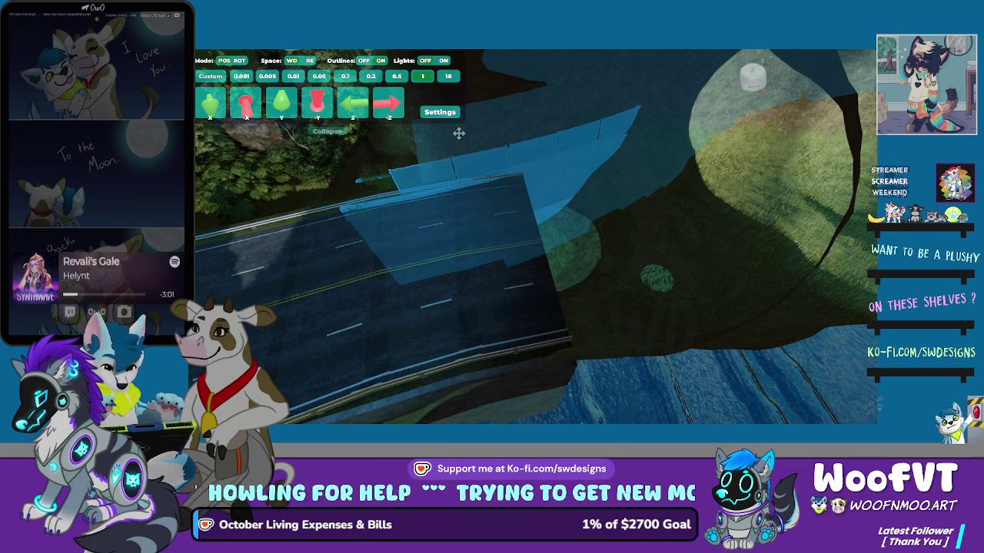
key("r")
key("r")
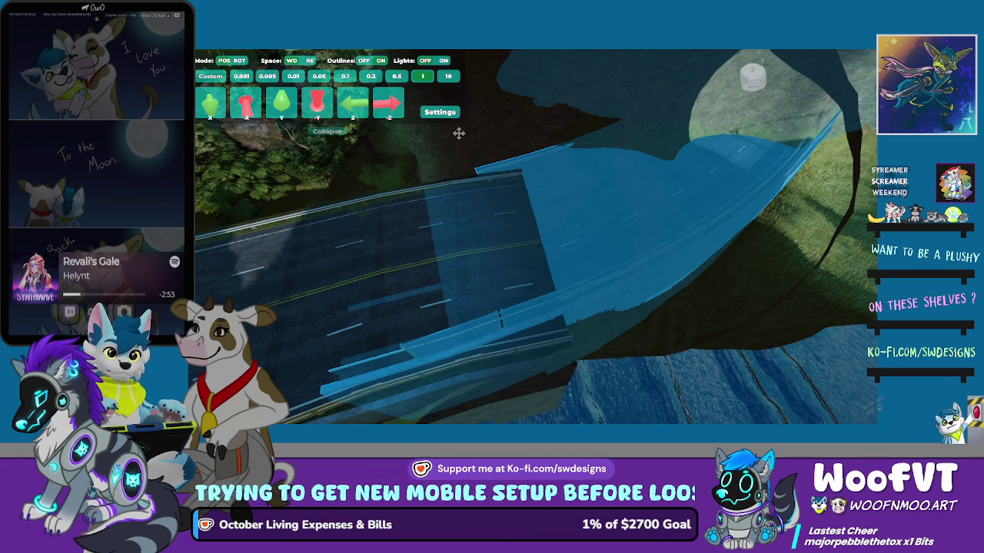
scroll(459, 133, "up", 1)
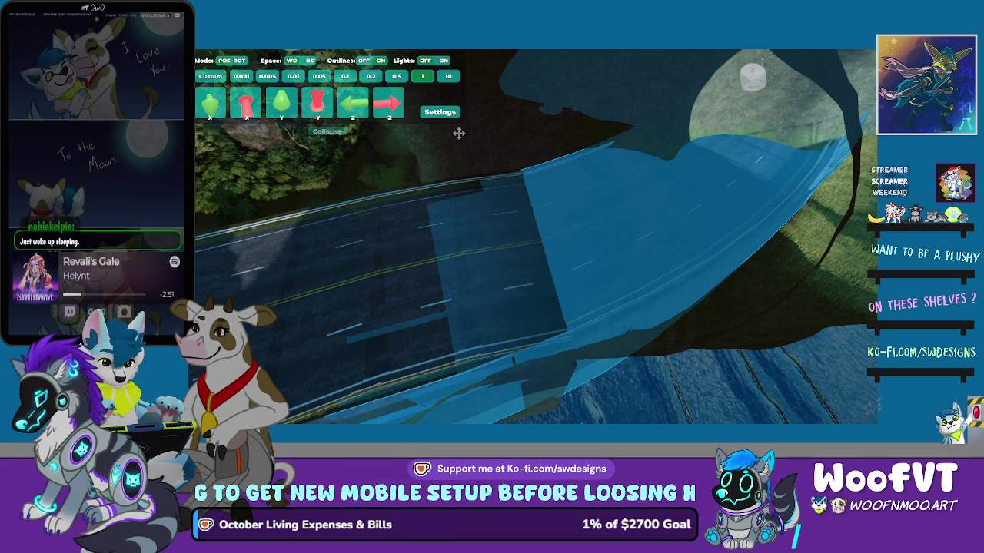
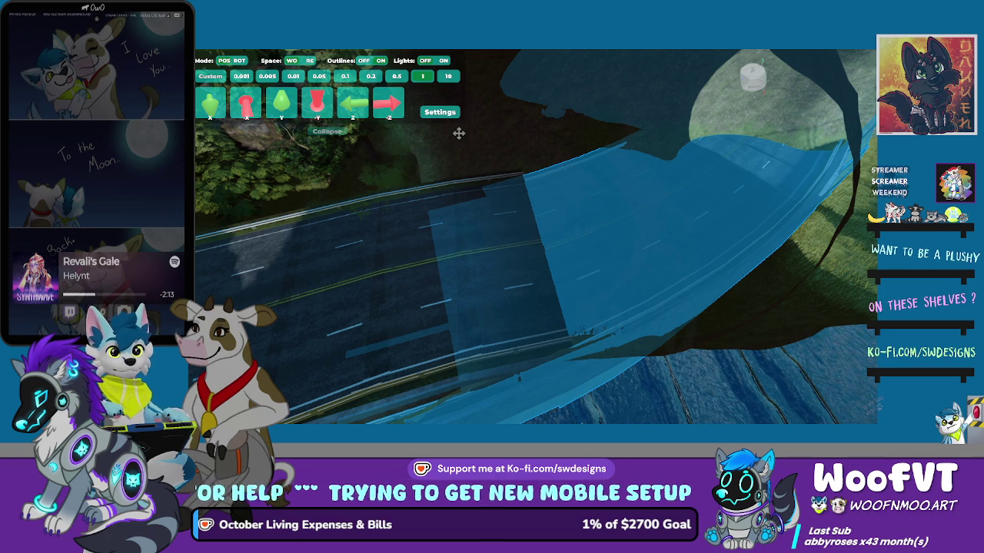
- Nudge the blue road-and-terrain section forward repeatedly until it meets the existing highway
key("Up")
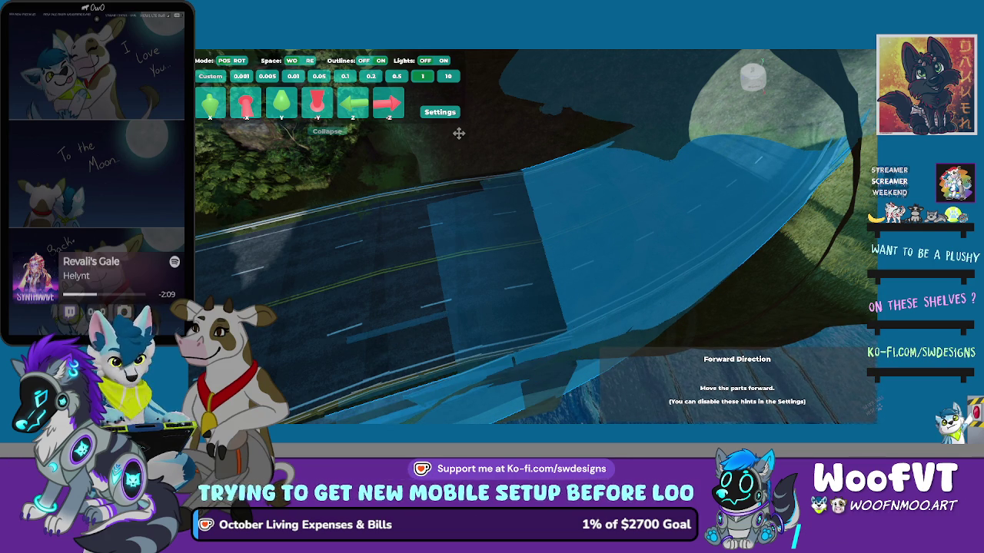
key("Up")
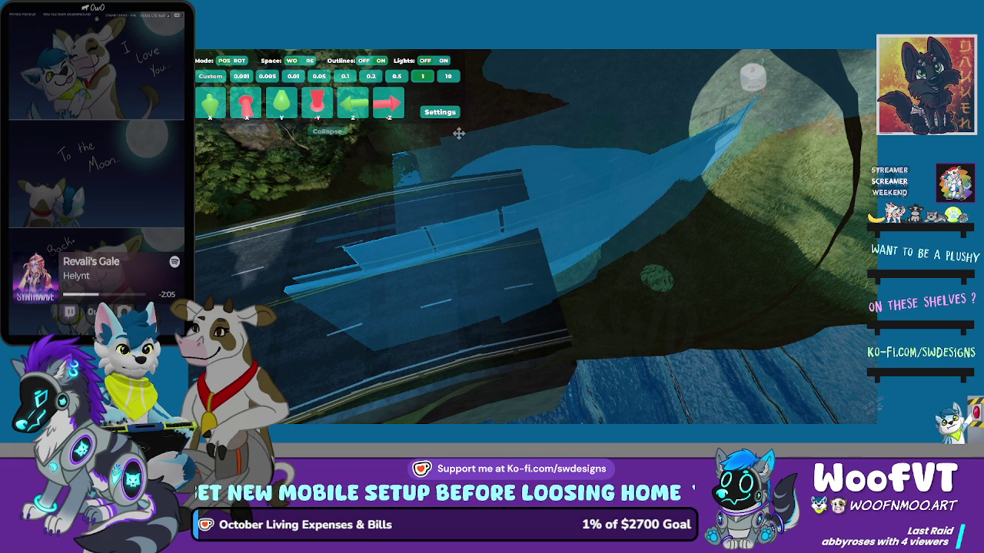
key("Up")
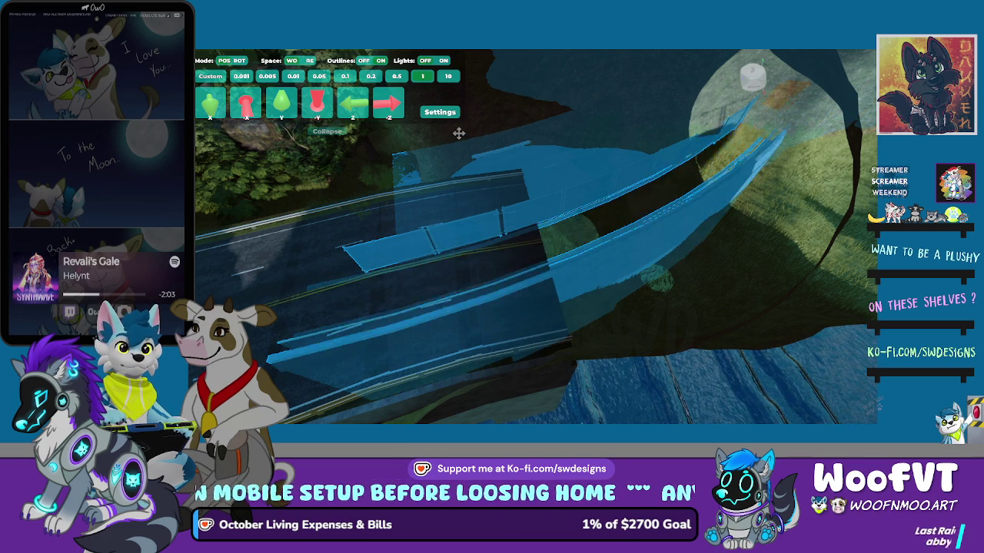
key("Up")
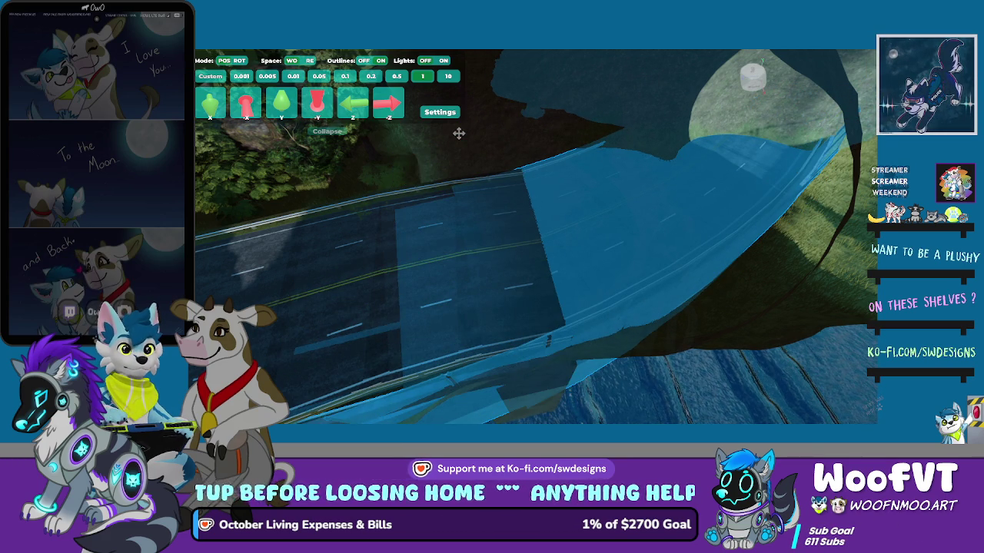
key("Up")
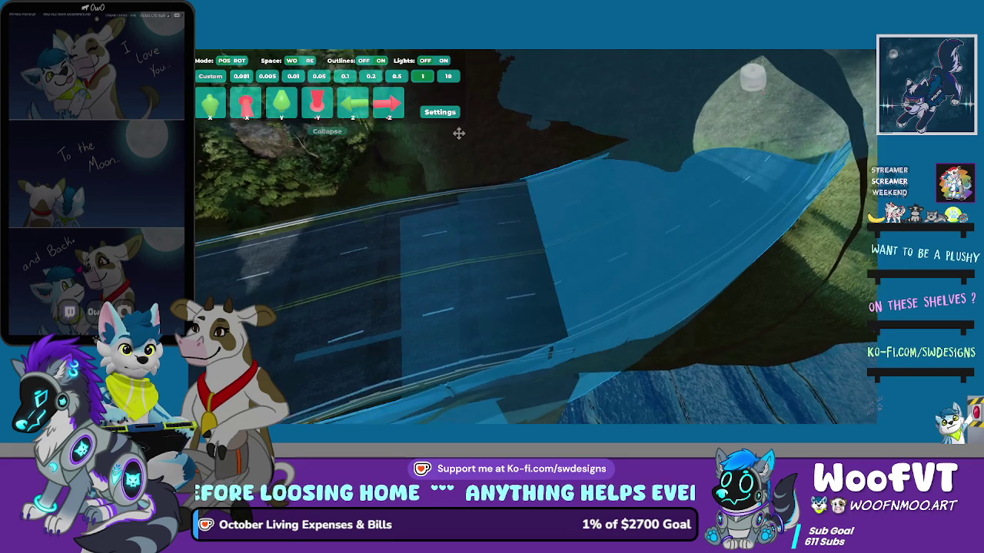
key("Up")
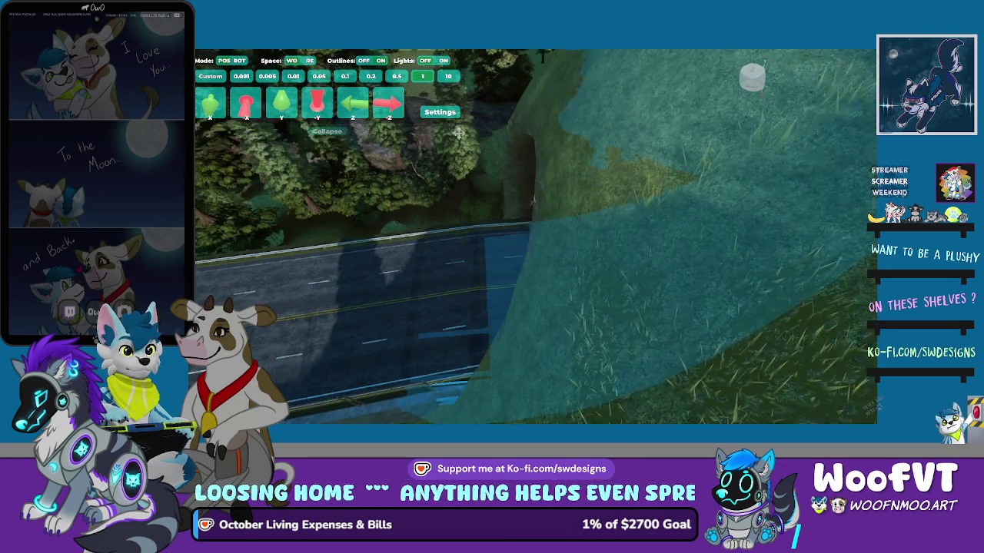
key("Up")
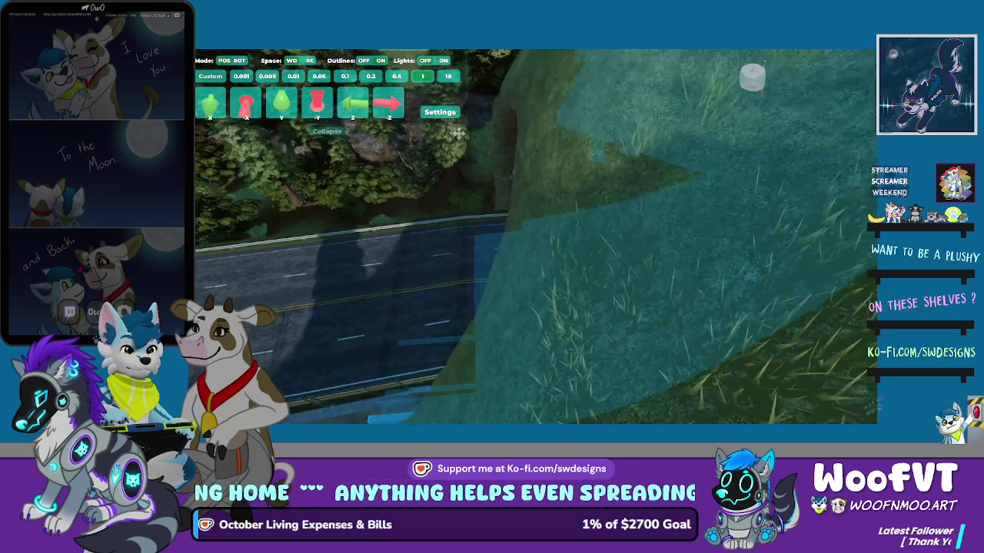
key("Up")
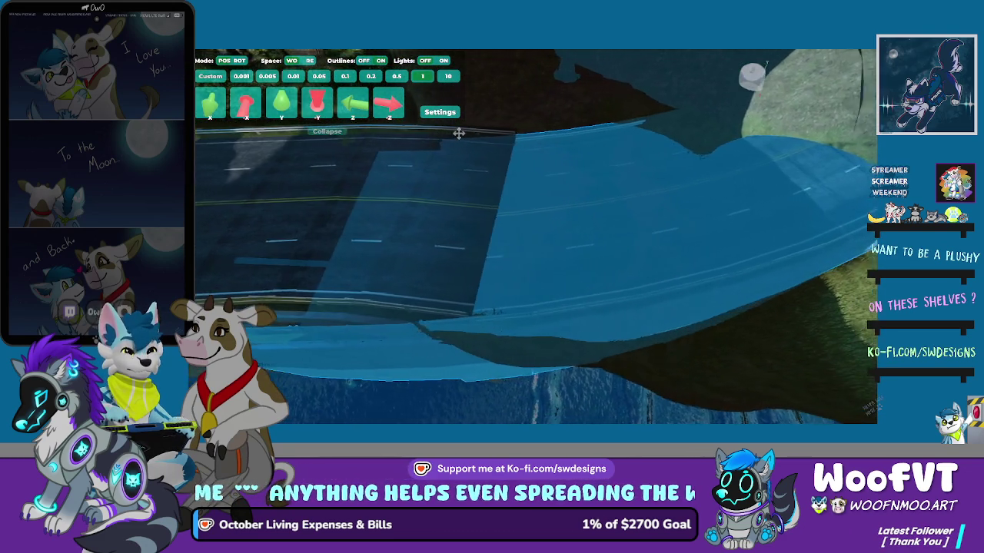
key("Up")
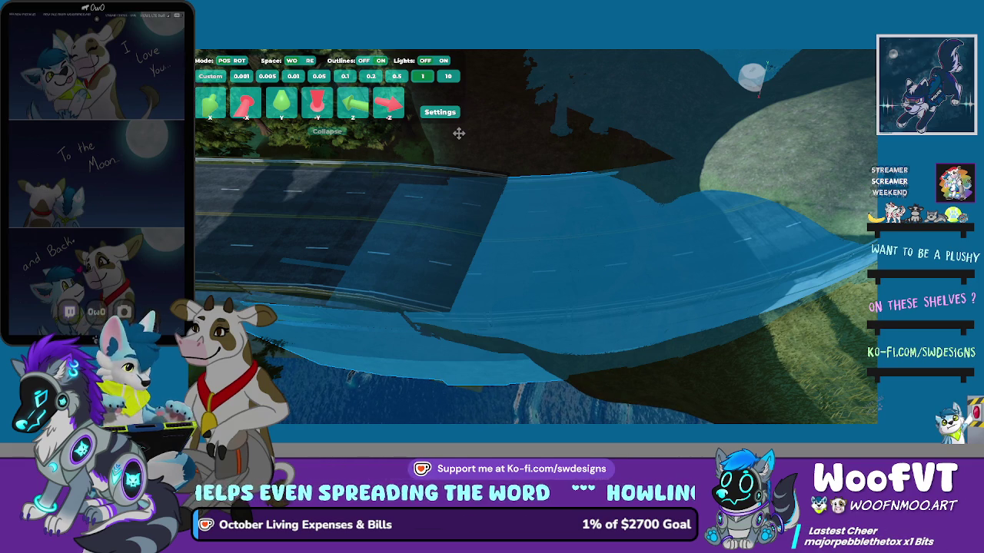
key("Up")
key("Up")
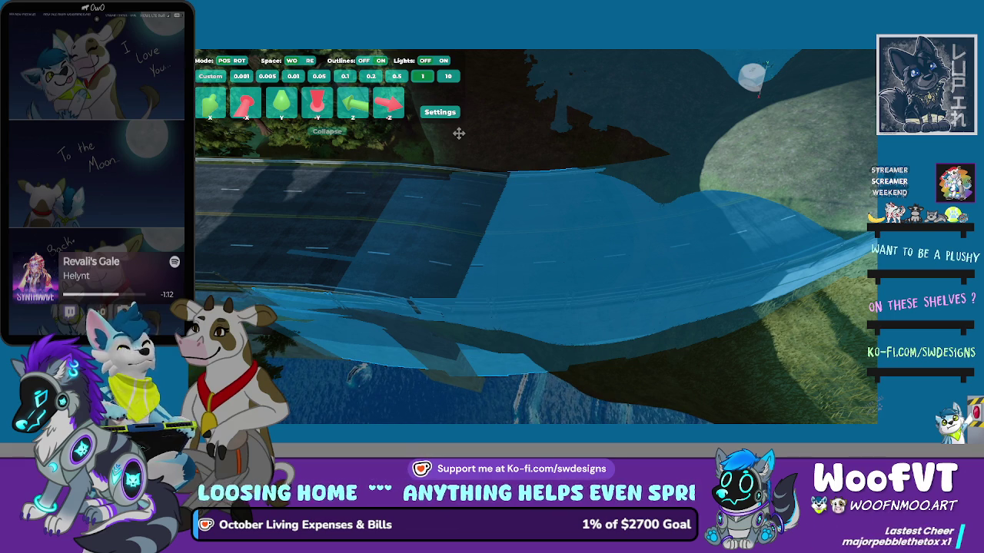
- Select the road piece at the hill tunnel and switch nudging from POS to ROT mode
left_click(459, 134)
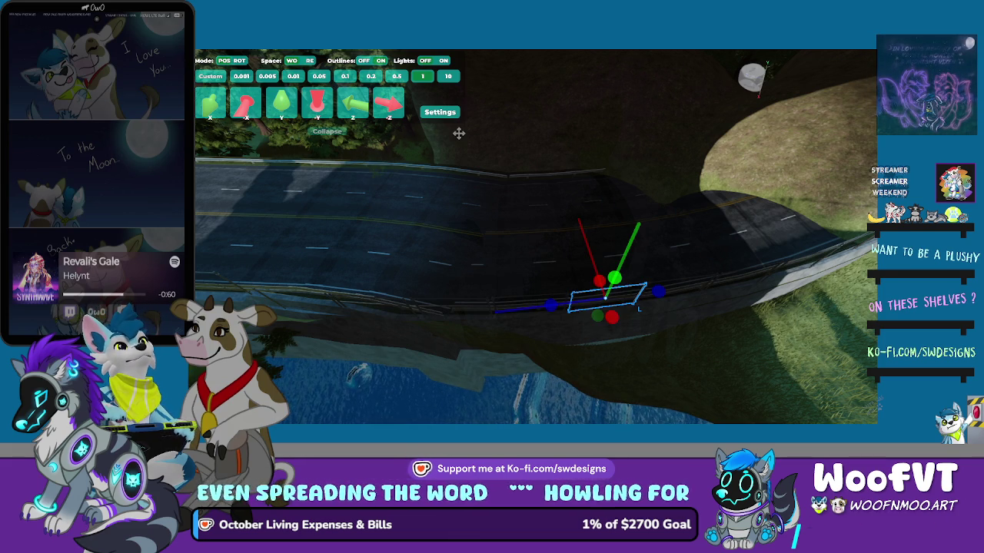
left_click(458, 133)
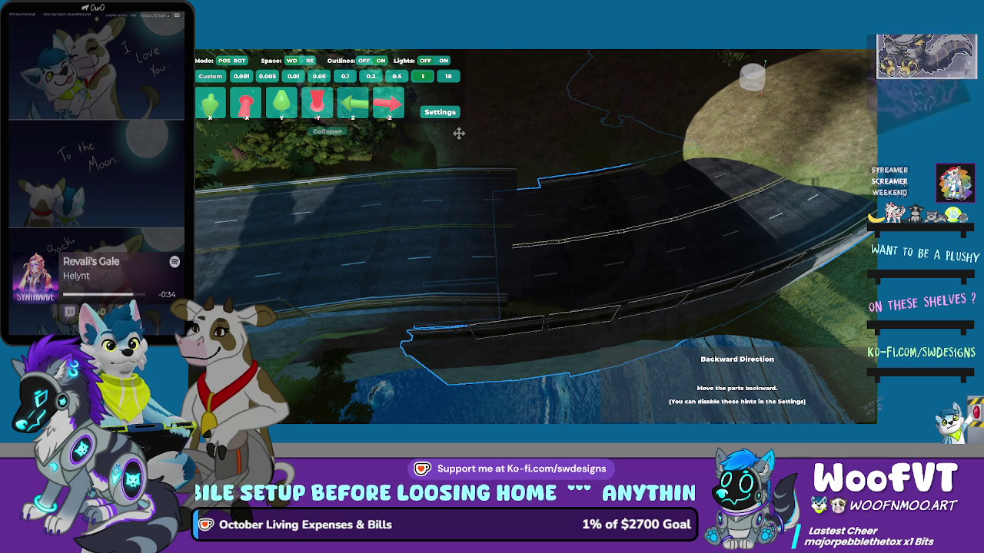
key("r")
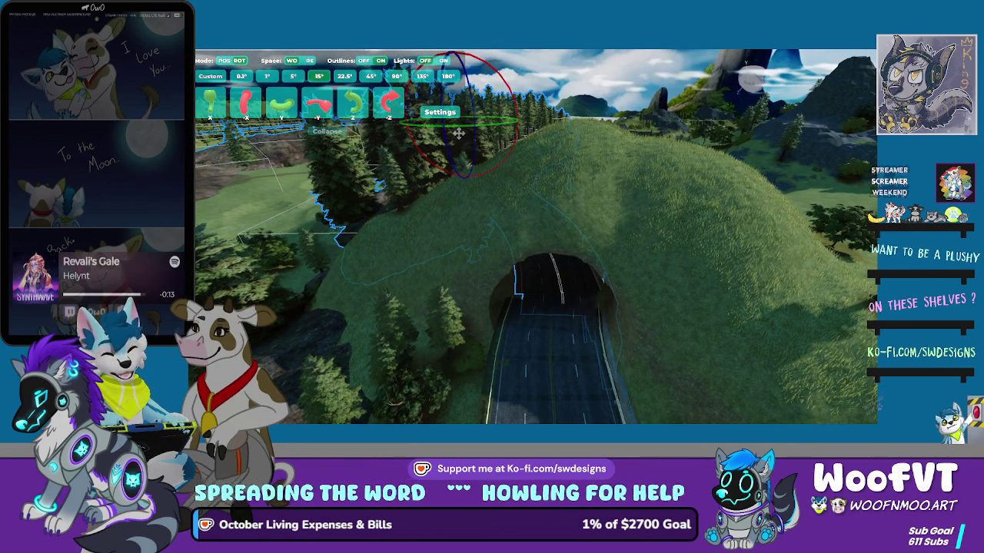
- Switch the nudge plugin back from ROT to POS mode and shift the tunnel road right
left_click_drag(458, 133, 459, 133)
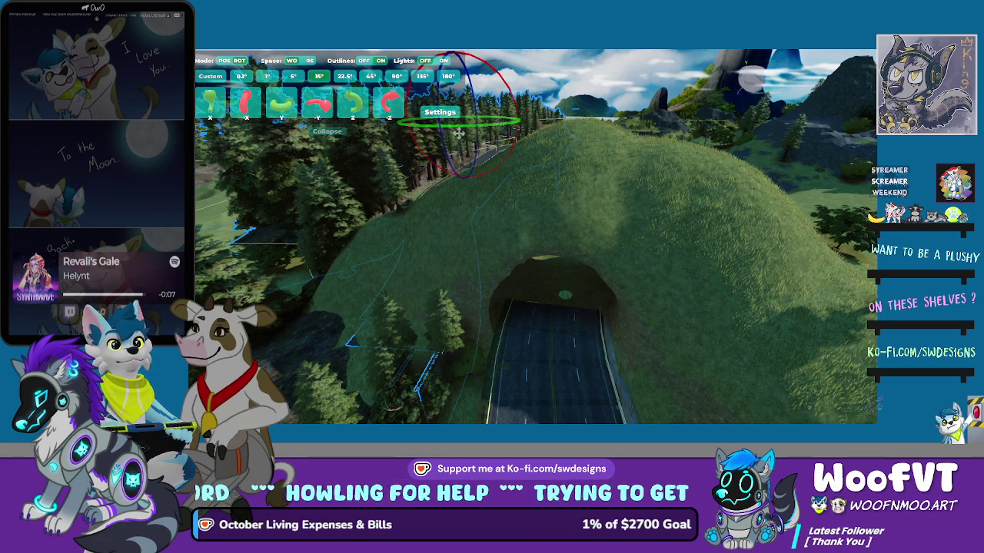
key("Tab")
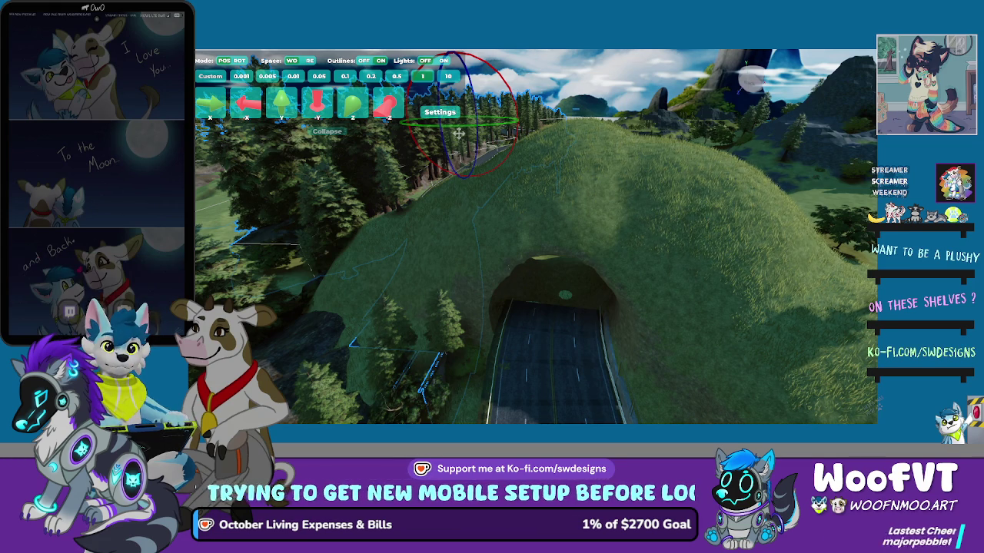
key("Right")
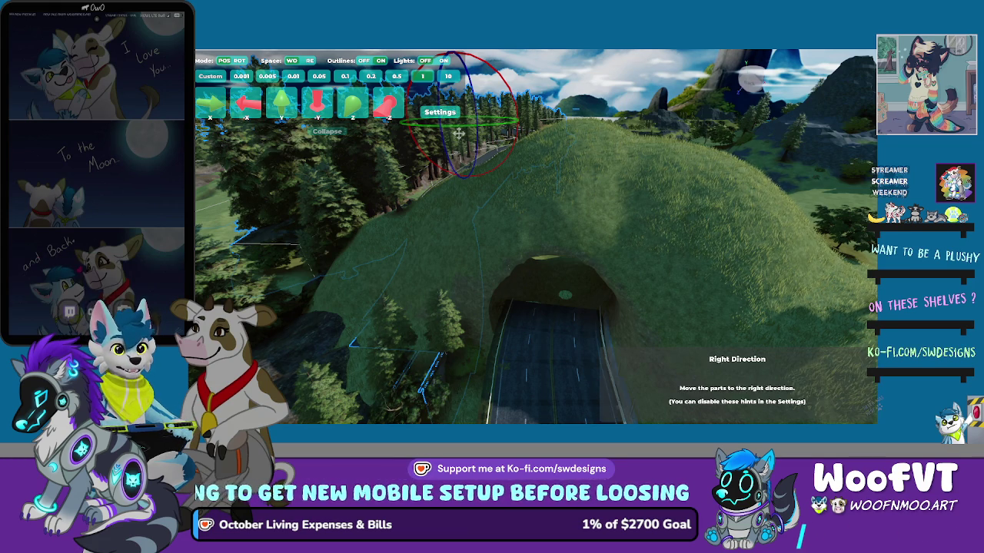
- Shift the tunnel road part three steps right and two steps forward into the tunnel
key("Right")
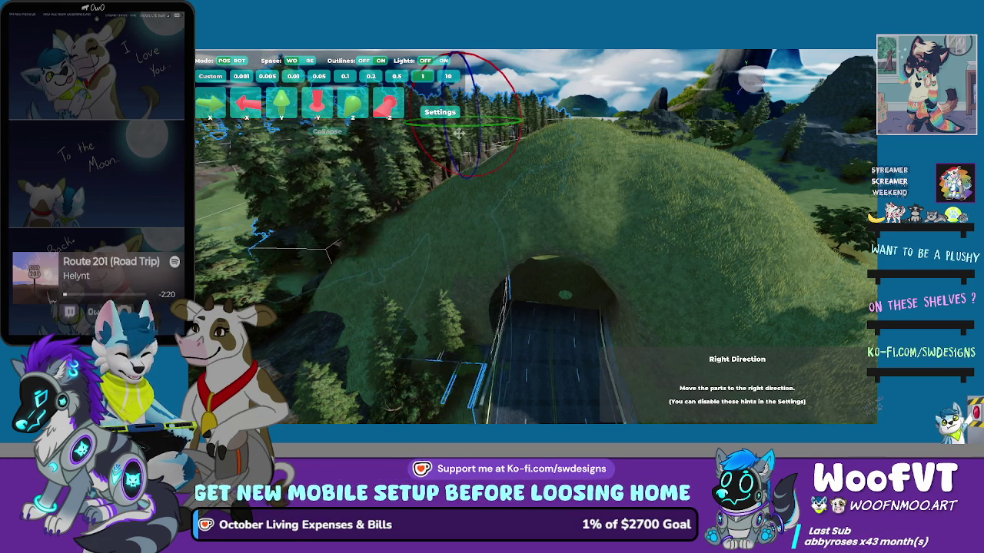
key("Right")
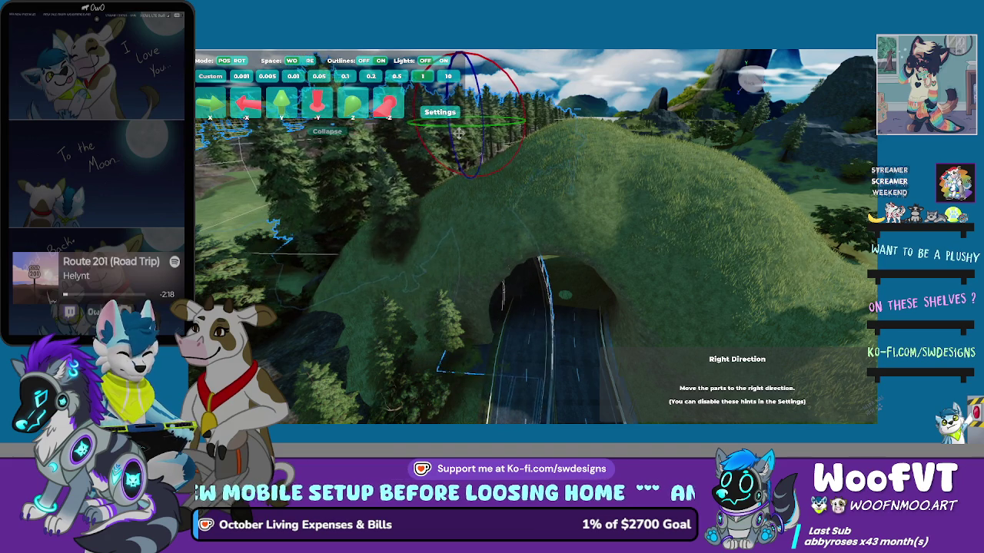
key("Right")
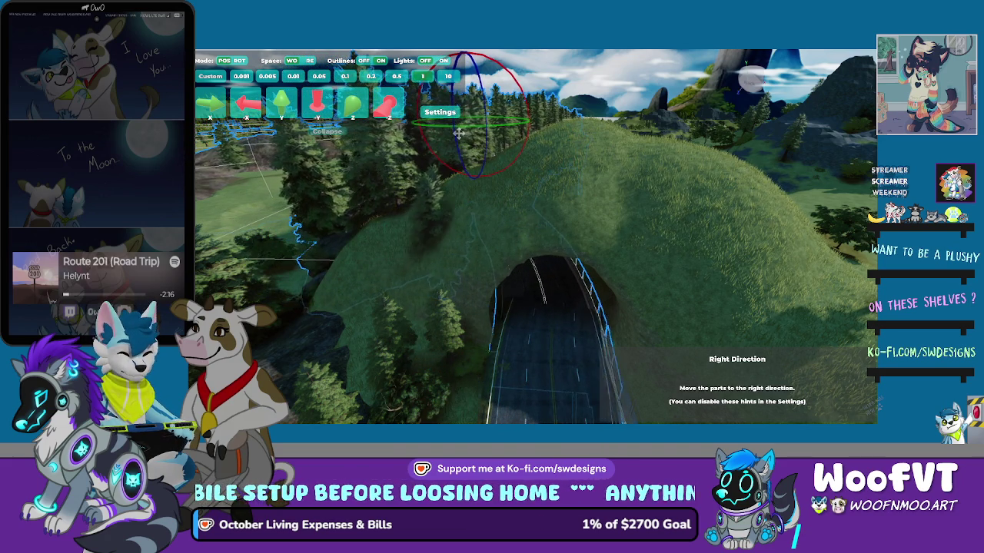
key("Up")
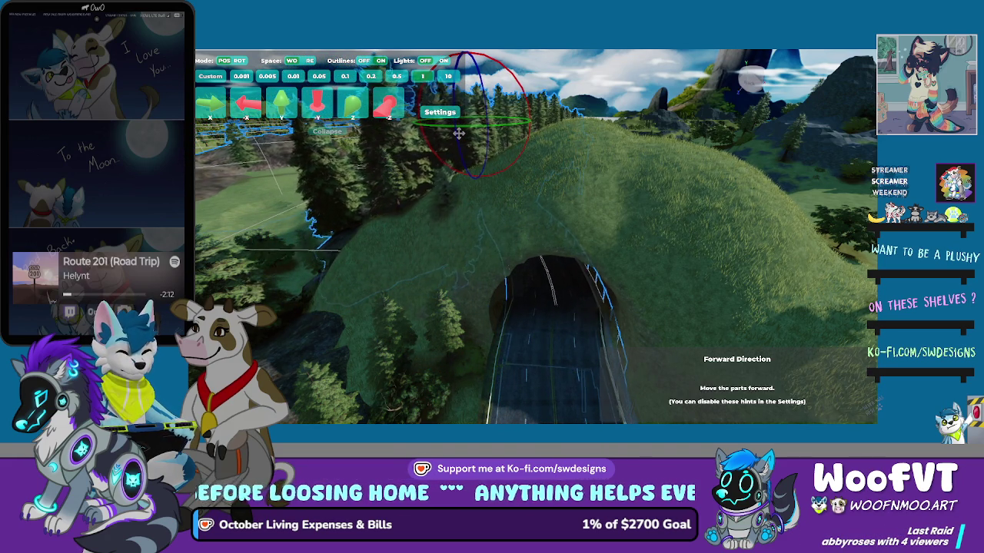
key("Up")
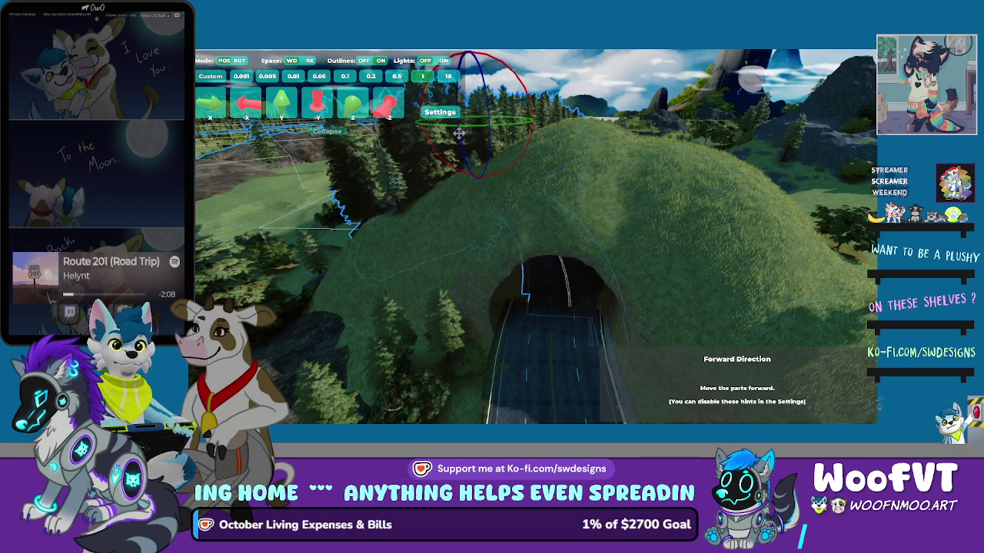
- Rotate the road section slightly to match the tunnel and shift it one more step right
scroll(458, 133, "up", 3)
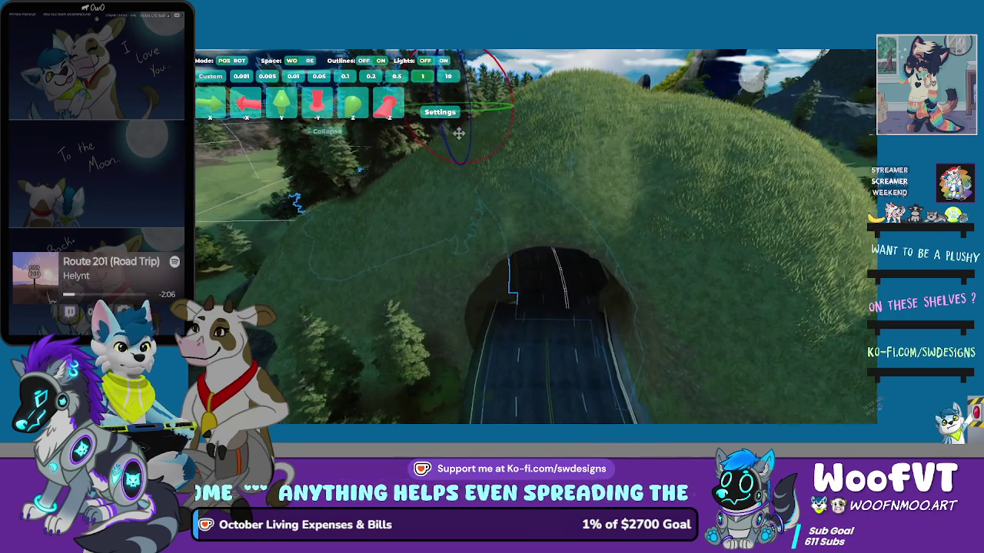
scroll(458, 133, "up", 2)
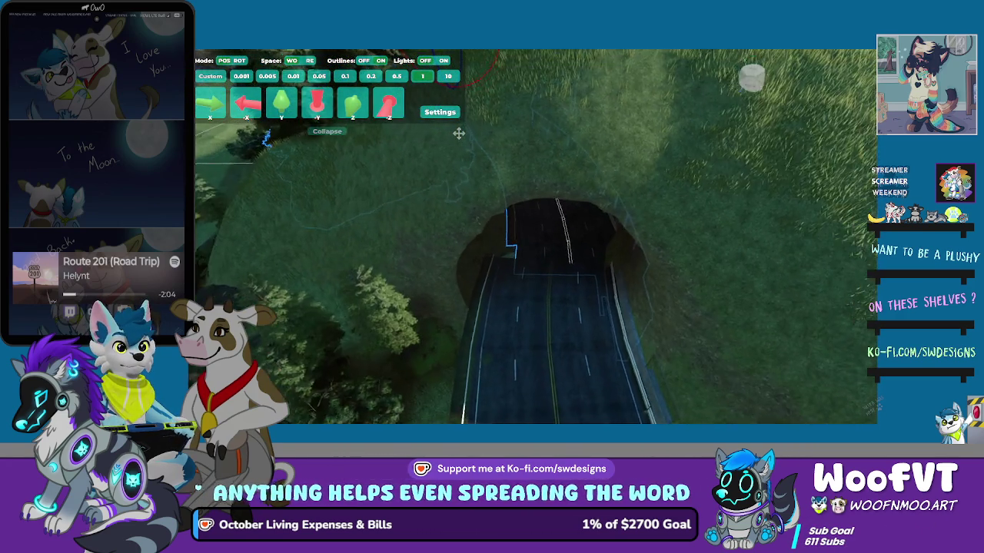
scroll(458, 133, "down", 5)
left_click_drag(458, 133, 458, 133)
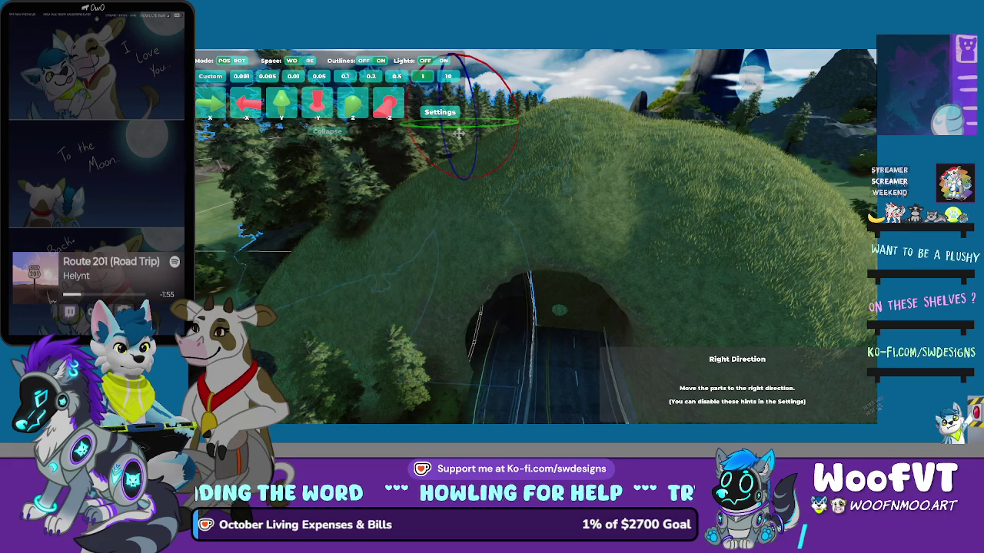
key("Right")
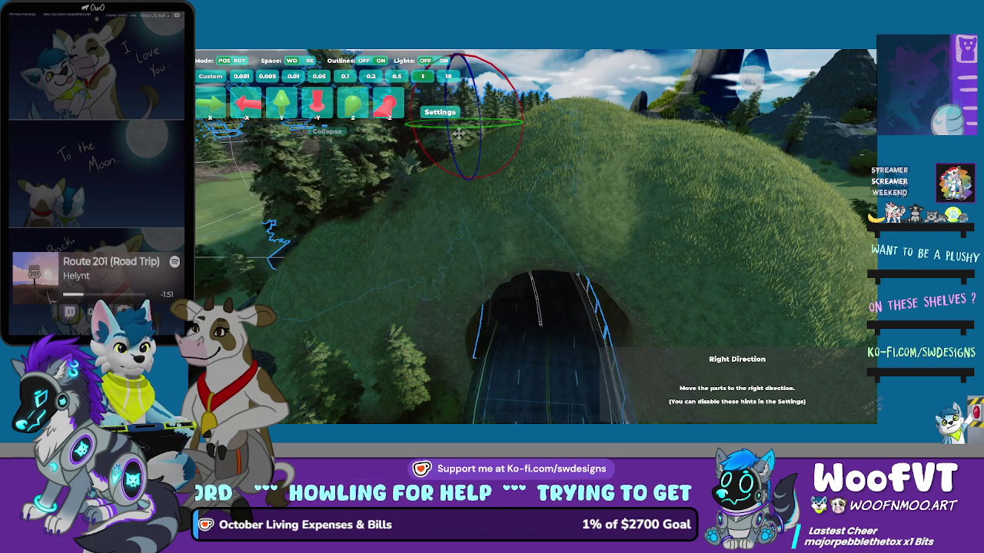
key("w")
key("w")
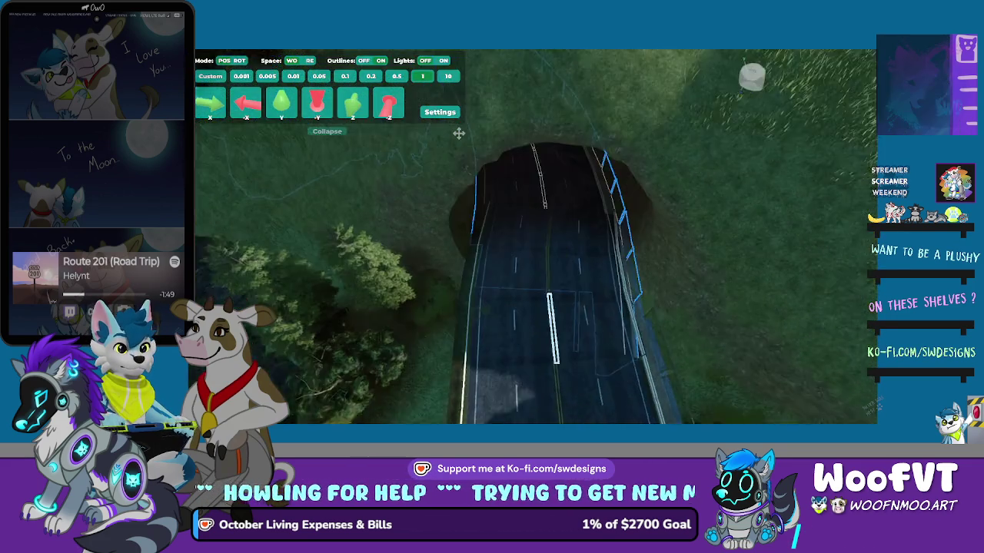
key("w")
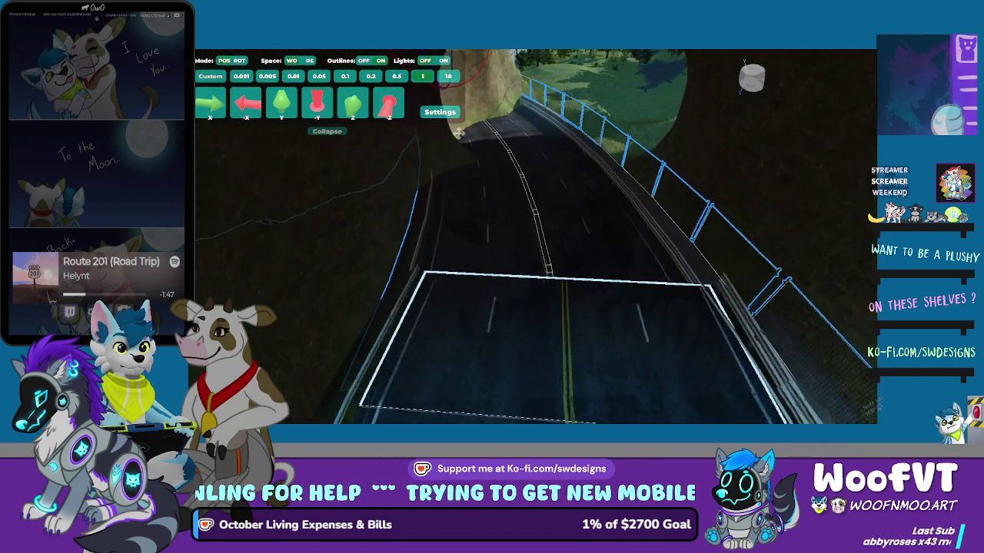
- Inside the tunnel, push the road section forward and sideways until it meets the adjoining road
key("d")
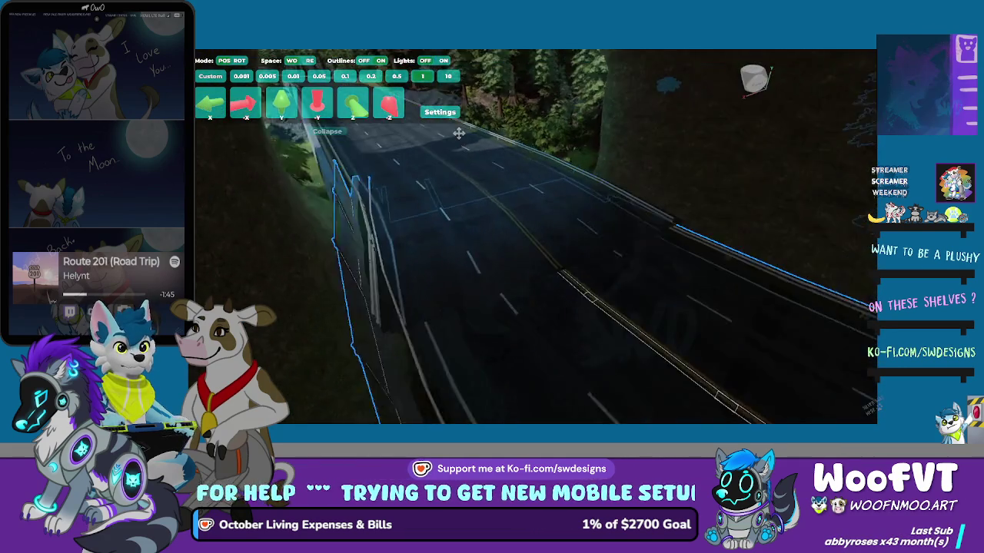
key("Up")
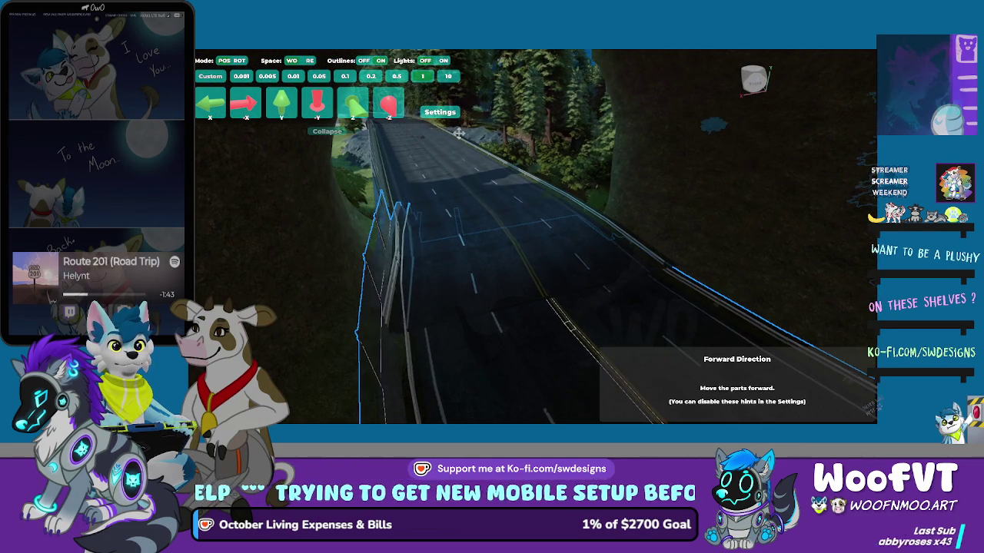
key("Up")
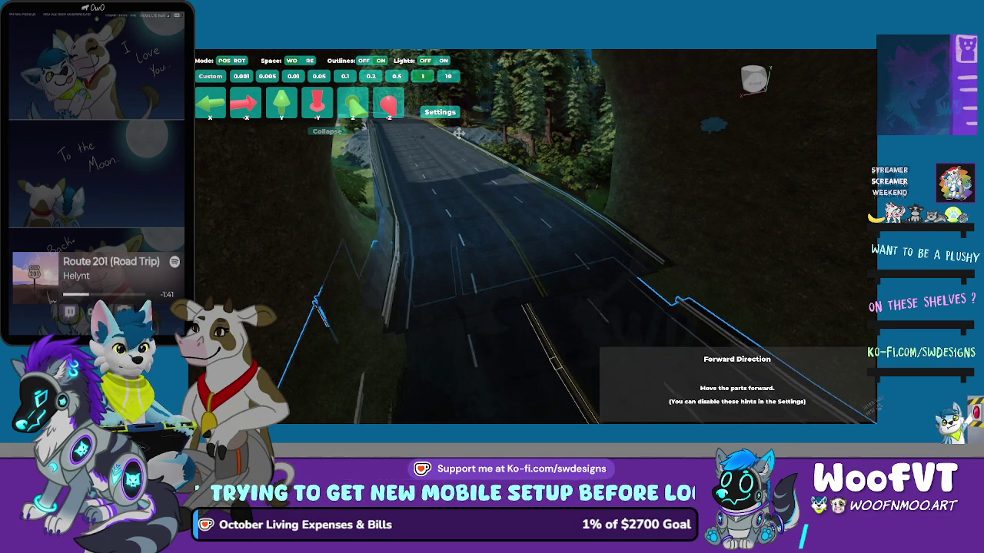
key("a")
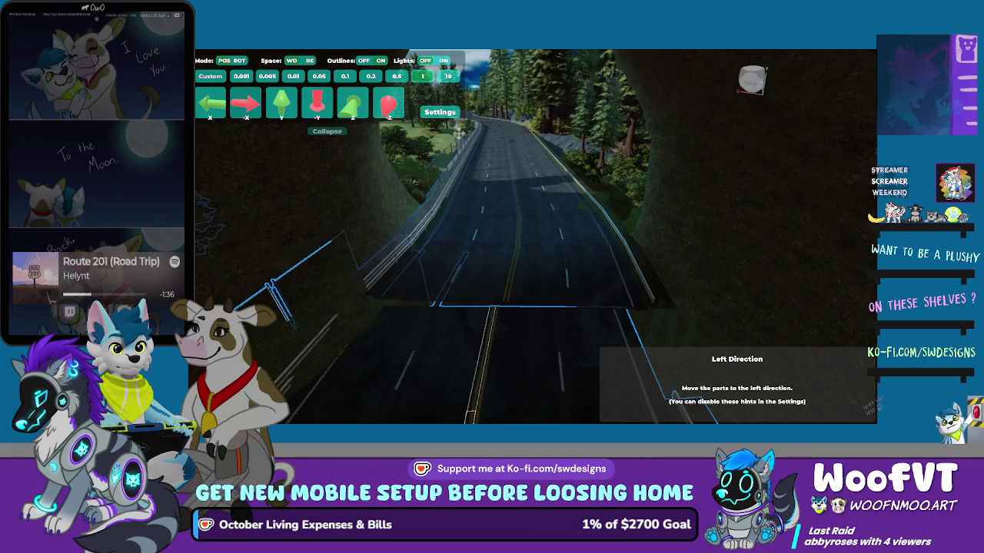
key("d")
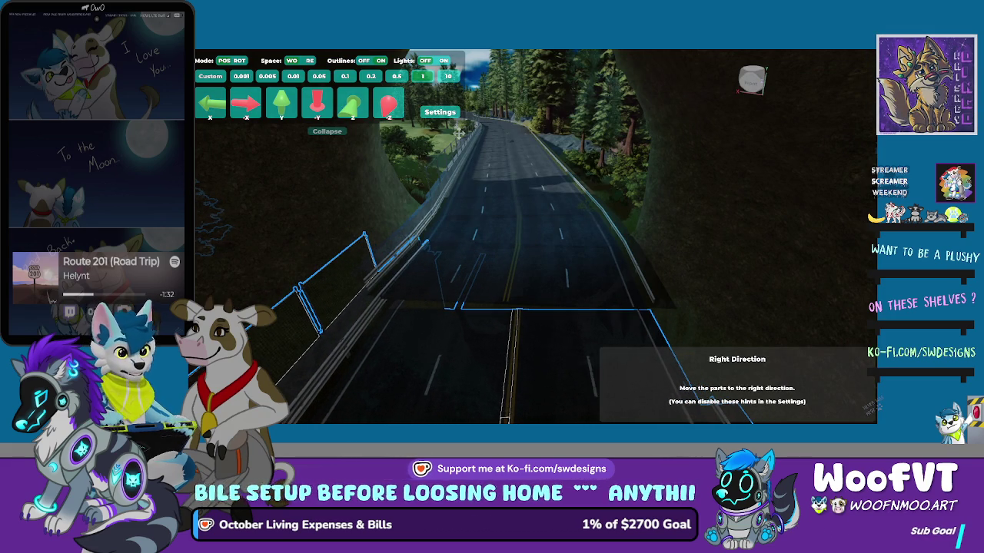
key("f")
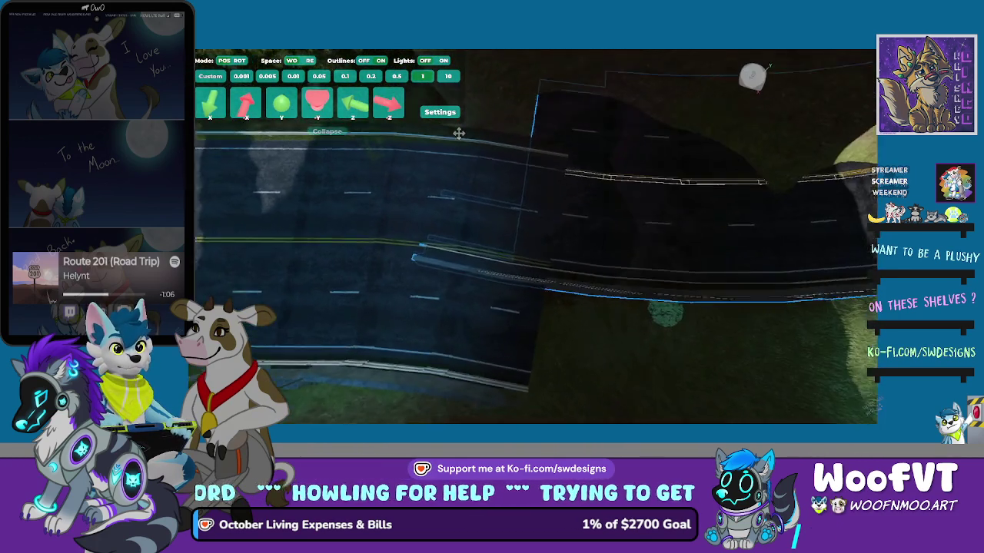
- Fine-tune the tunnel road section forward, back and sideways to align with the neighbouring road
key("Up")
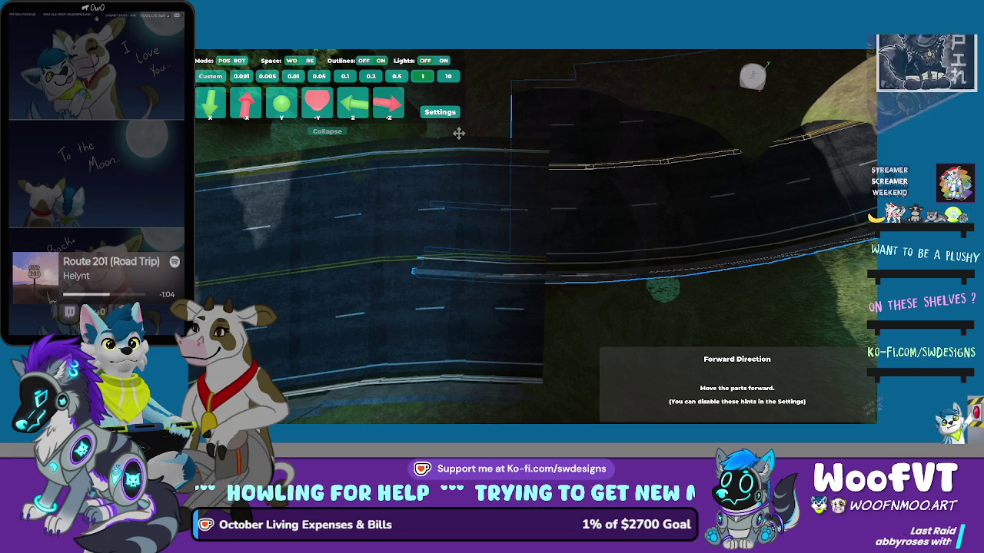
key("Down")
key("Left")
key("Right")
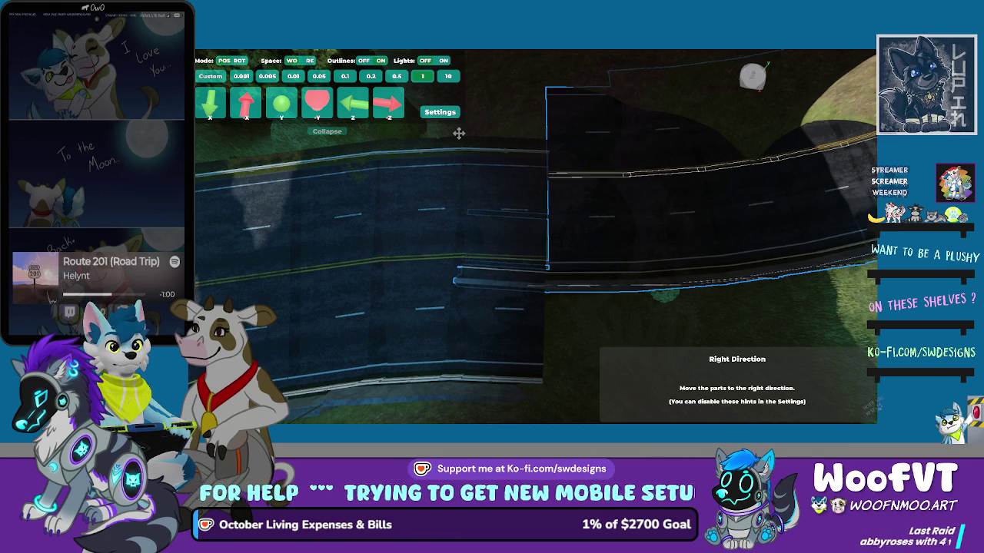
key("Right")
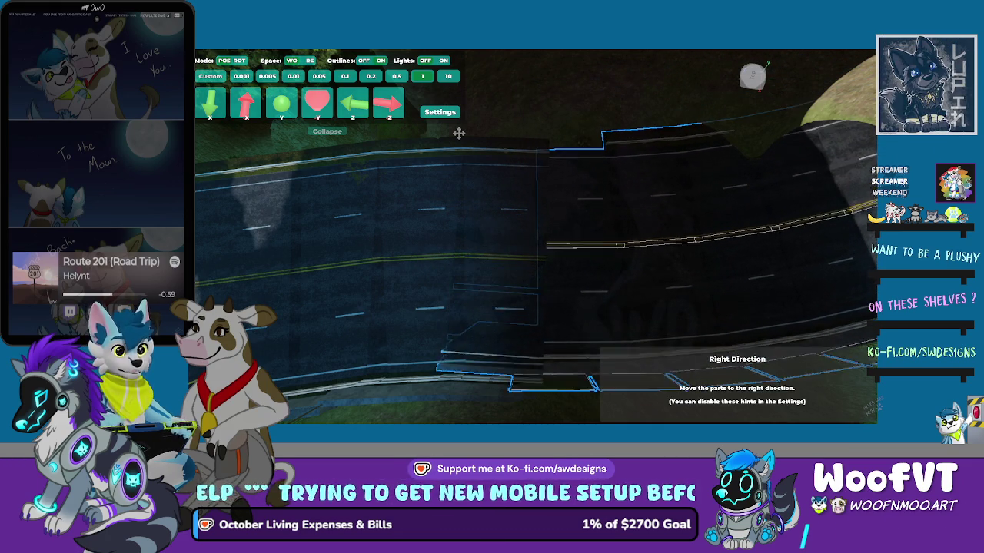
key("Left")
key("Up")
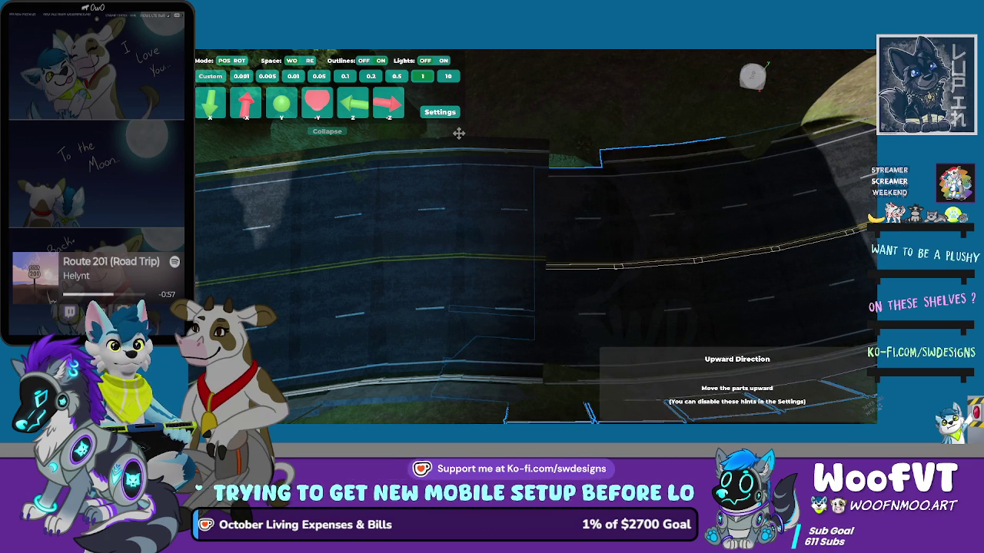
key("Left")
key("Left")
key("Left")
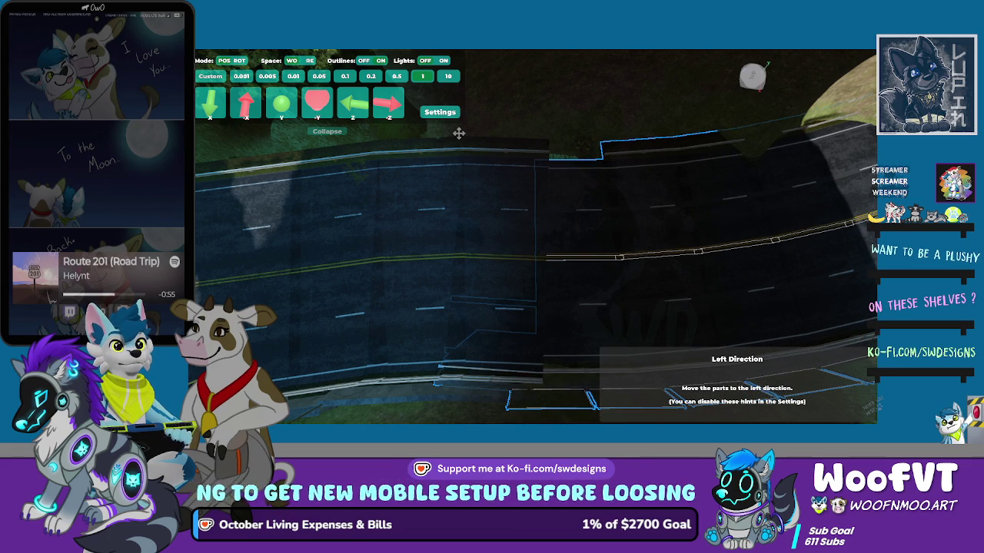
key("w")
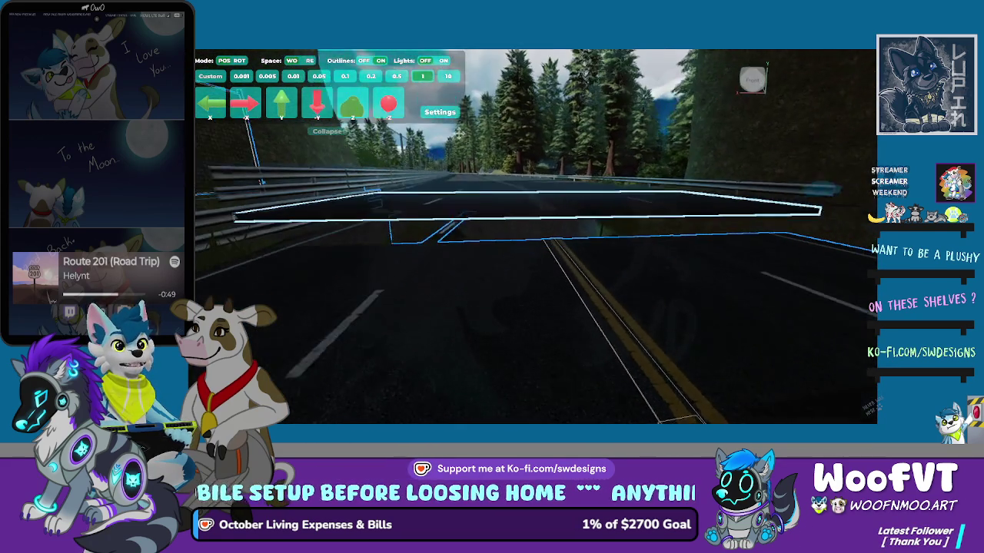
- Raise the road section flush with the highway, reducing the nudge step to 0.5 then 0.1 studs
key("Down")
key("Page_Up")
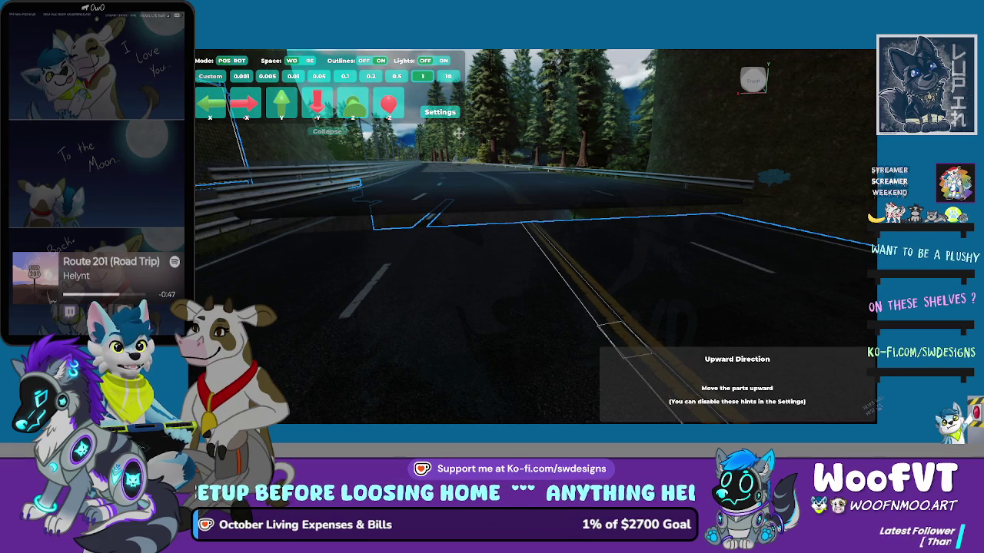
key("Page_Up")
key("minus")
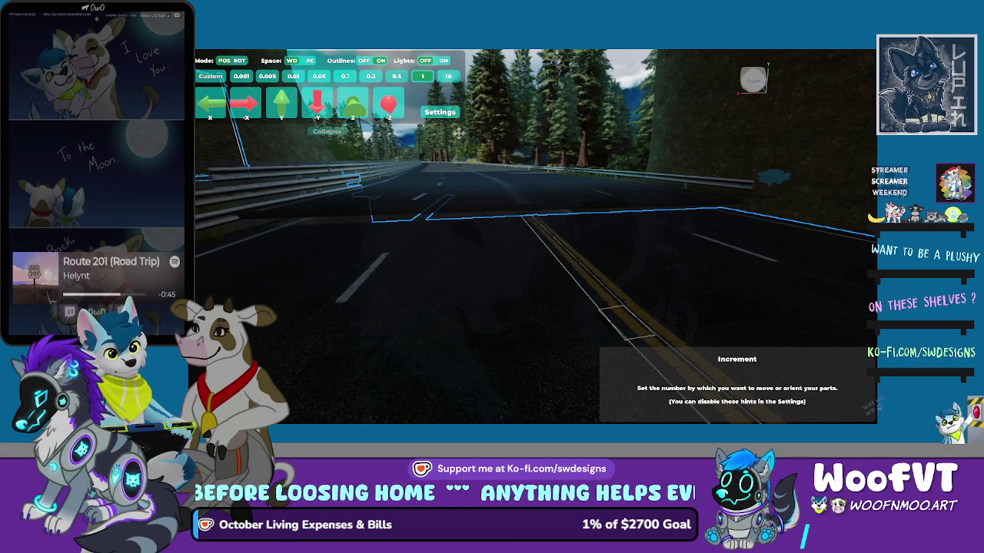
key("Page_Up")
key("Page_Down")
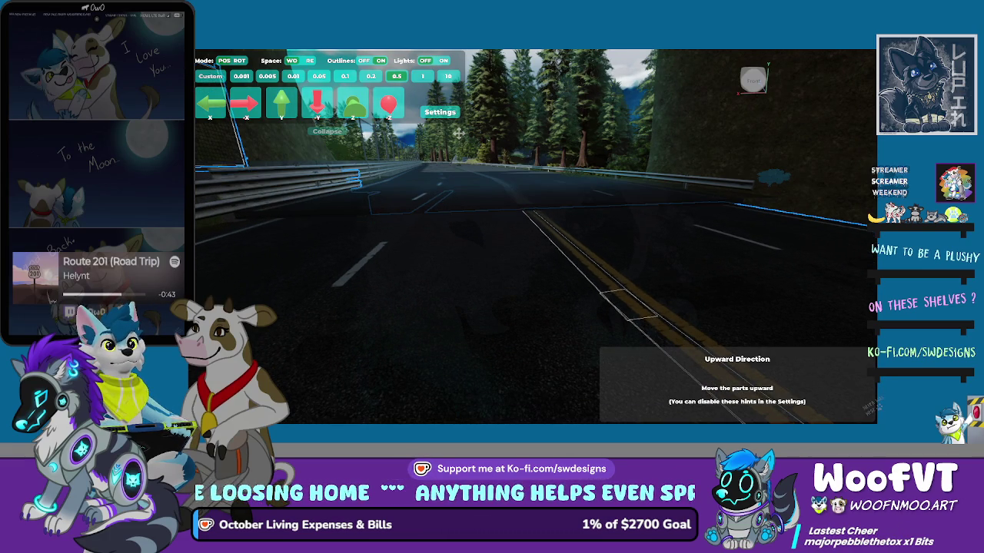
key("minus")
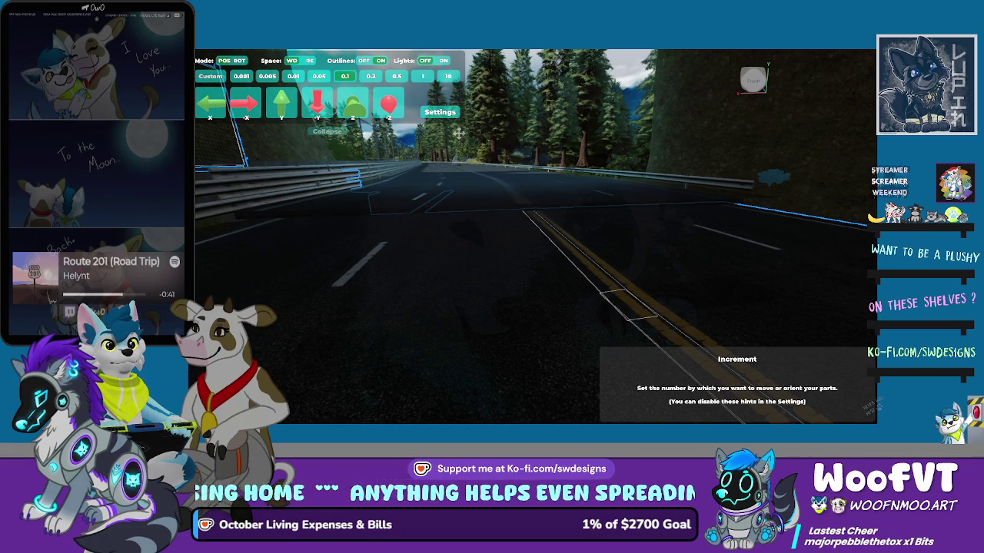